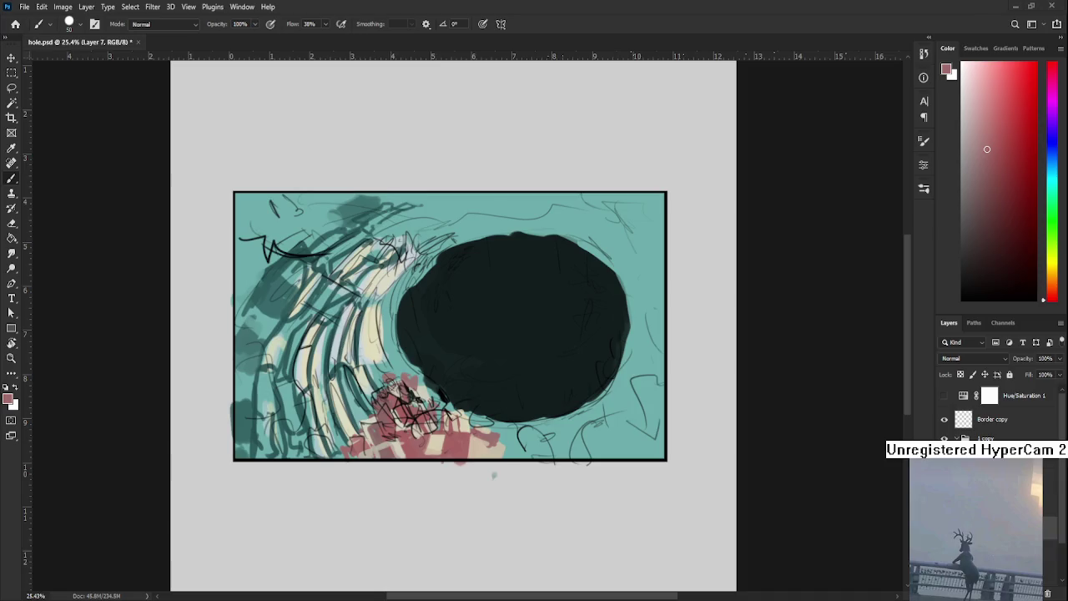
# Zoom in, pan right across the painting, and sample the teal background as brush colour
pyautogui.scroll(3, 548, 386)
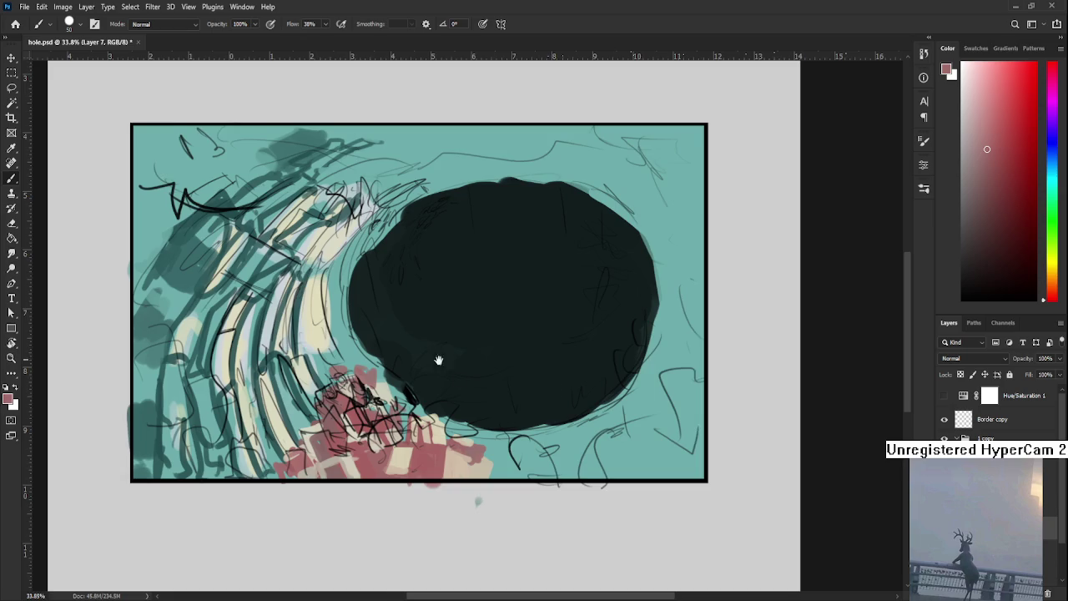
pyautogui.moveTo(431, 352); pyautogui.dragTo(425, 417)
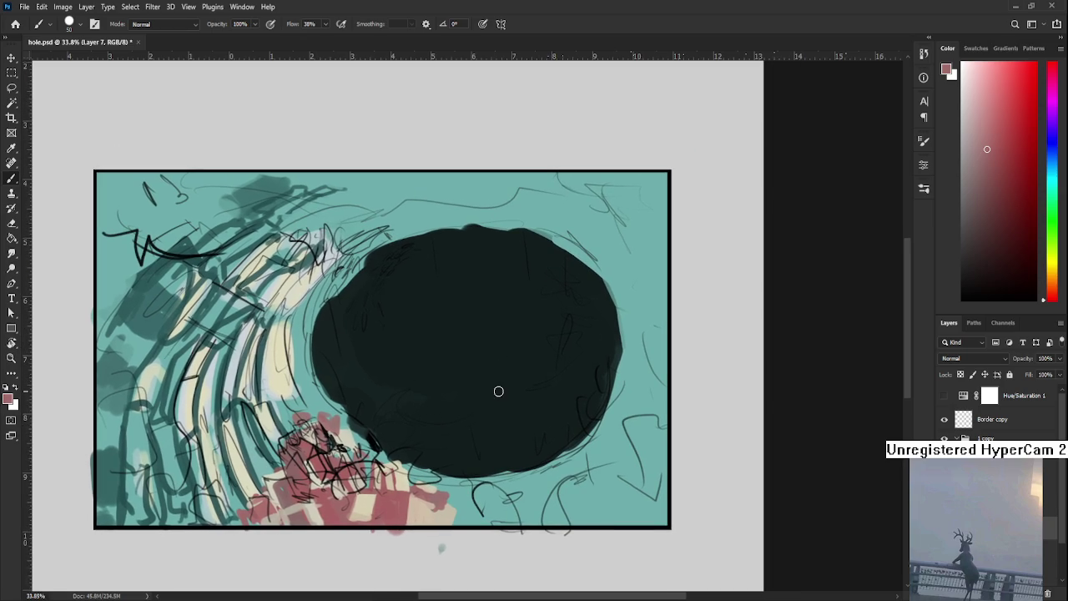
pyautogui.moveTo(519, 377); pyautogui.dragTo(548, 453)
pyautogui.moveTo(400, 387)
pyautogui.mouseDown()
pyautogui.moveTo(445, 320)
pyautogui.moveTo(506, 410)
pyautogui.mouseUp()
pyautogui.keyDown('alt'); pyautogui.click(437, 393); pyautogui.keyUp('alt')
pyautogui.moveTo(436, 392); pyautogui.dragTo(437, 404)
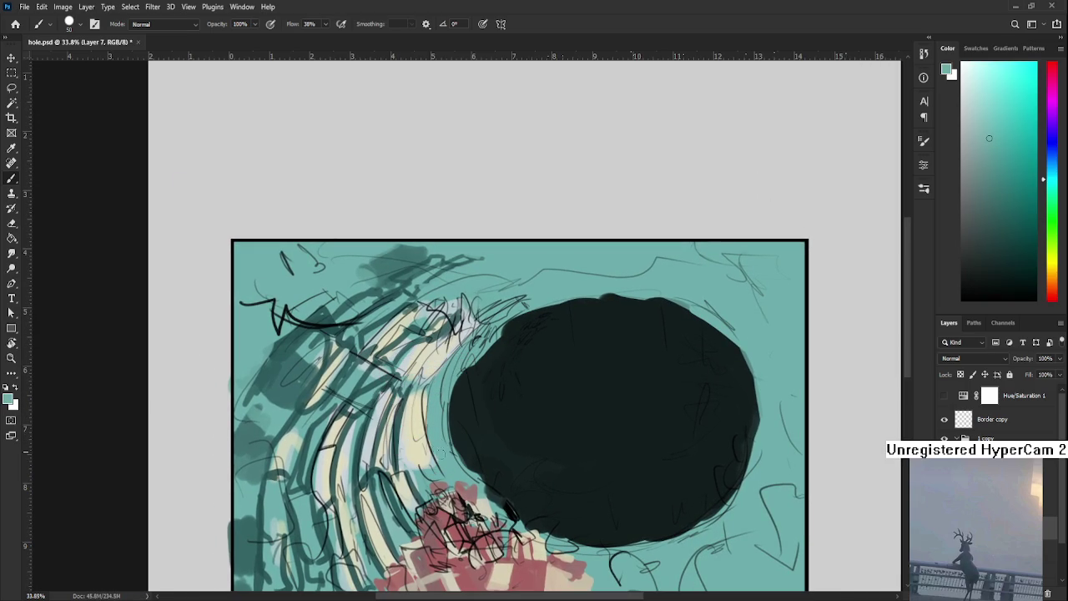
# Sample cream and teal shades from the rings, then dab lighter teal below the hole
pyautogui.moveTo(441, 452); pyautogui.dragTo(423, 442)
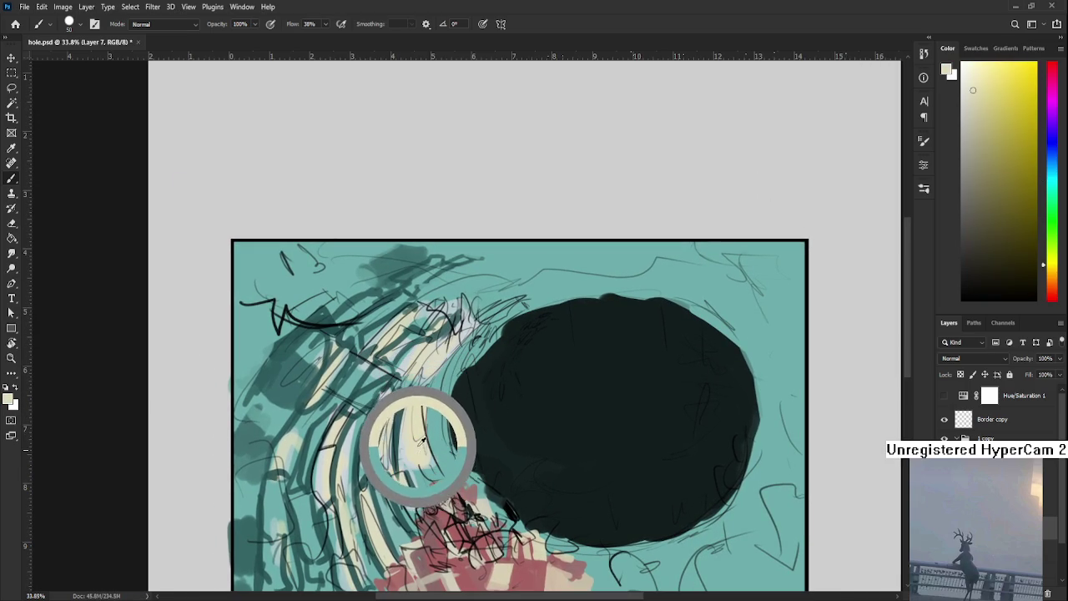
pyautogui.keyDown('alt'); pyautogui.click(435, 407); pyautogui.keyUp('alt')
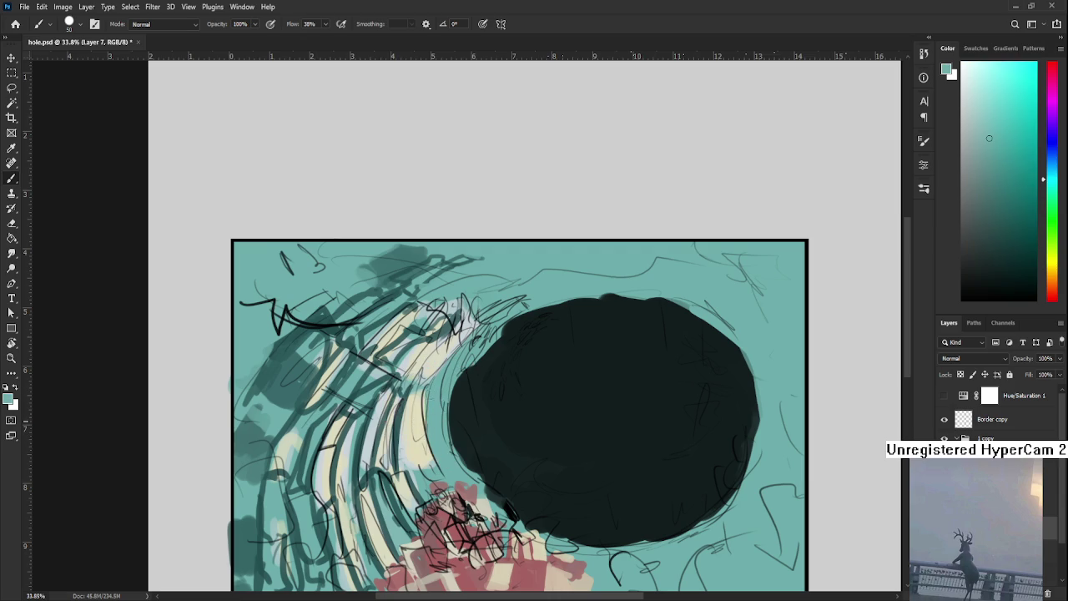
pyautogui.keyDown('alt'); pyautogui.click(414, 418); pyautogui.keyUp('alt')
pyautogui.keyDown('alt'); pyautogui.click(401, 407); pyautogui.keyUp('alt')
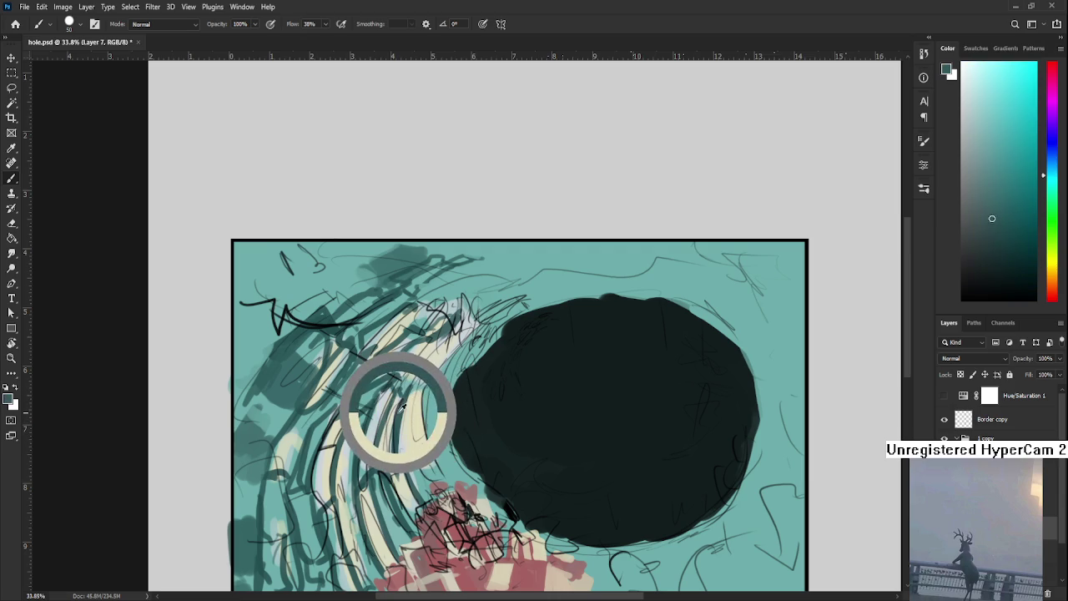
pyautogui.moveTo(401, 408); pyautogui.dragTo(403, 411)
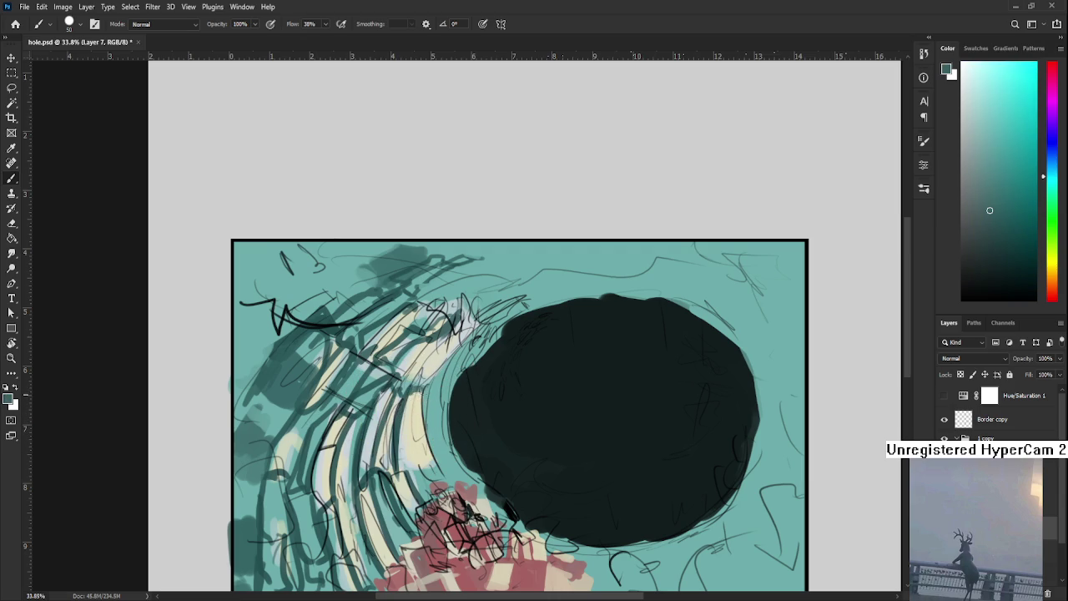
pyautogui.keyDown('alt'); pyautogui.click(417, 403); pyautogui.keyUp('alt')
pyautogui.keyDown('alt'); pyautogui.click(426, 395); pyautogui.keyUp('alt')
pyautogui.keyDown('alt'); pyautogui.click(443, 434); pyautogui.keyUp('alt')
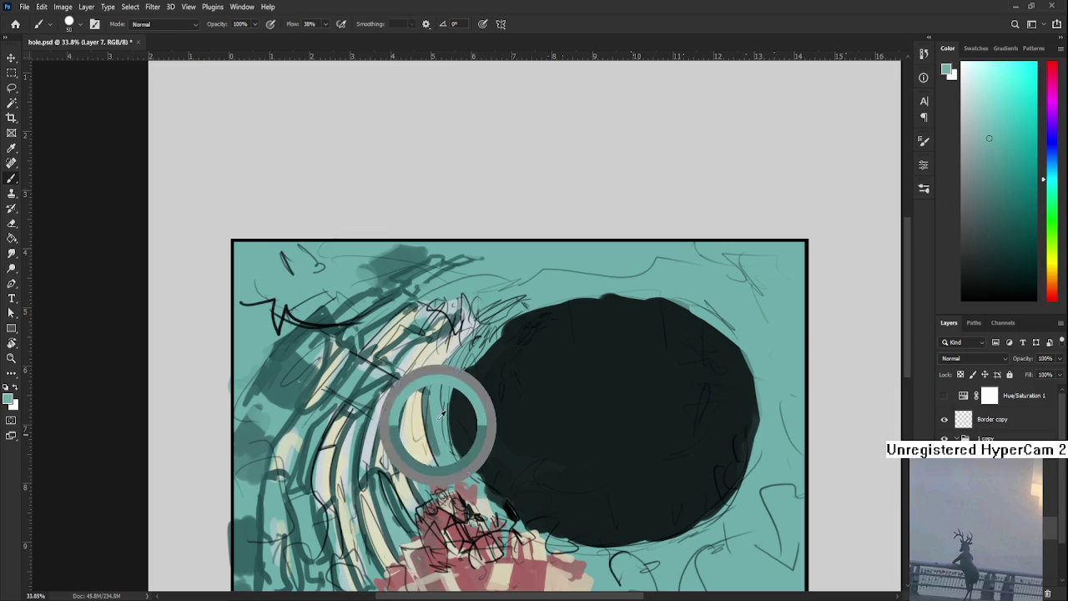
pyautogui.click(438, 449)
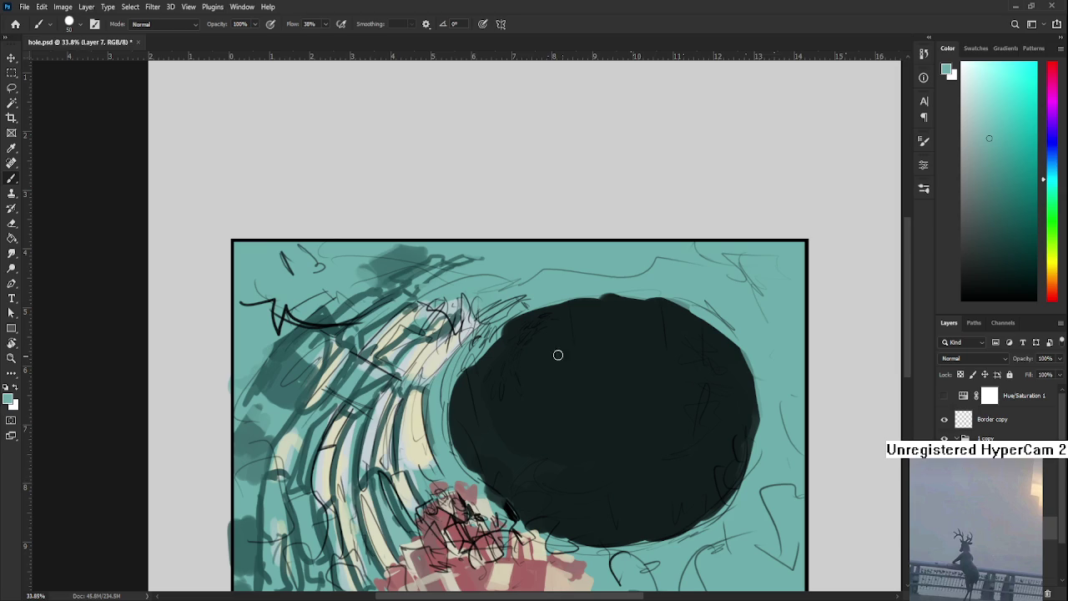
# Shift the painting down and paint short dark teal strokes inside the hole's upper area
pyautogui.moveTo(529, 334)
pyautogui.mouseDown()
pyautogui.moveTo(524, 362)
pyautogui.moveTo(541, 388)
pyautogui.mouseUp()
pyautogui.keyDown('alt'); pyautogui.click(450, 382); pyautogui.keyUp('alt')
pyautogui.moveTo(457, 371)
pyautogui.mouseDown()
pyautogui.moveTo(485, 367)
pyautogui.moveTo(469, 347)
pyautogui.moveTo(488, 373)
pyautogui.mouseUp()
pyautogui.keyDown('alt'); pyautogui.click(488, 352); pyautogui.keyUp('alt')
pyautogui.keyDown('alt'); pyautogui.click(467, 353); pyautogui.keyUp('alt')
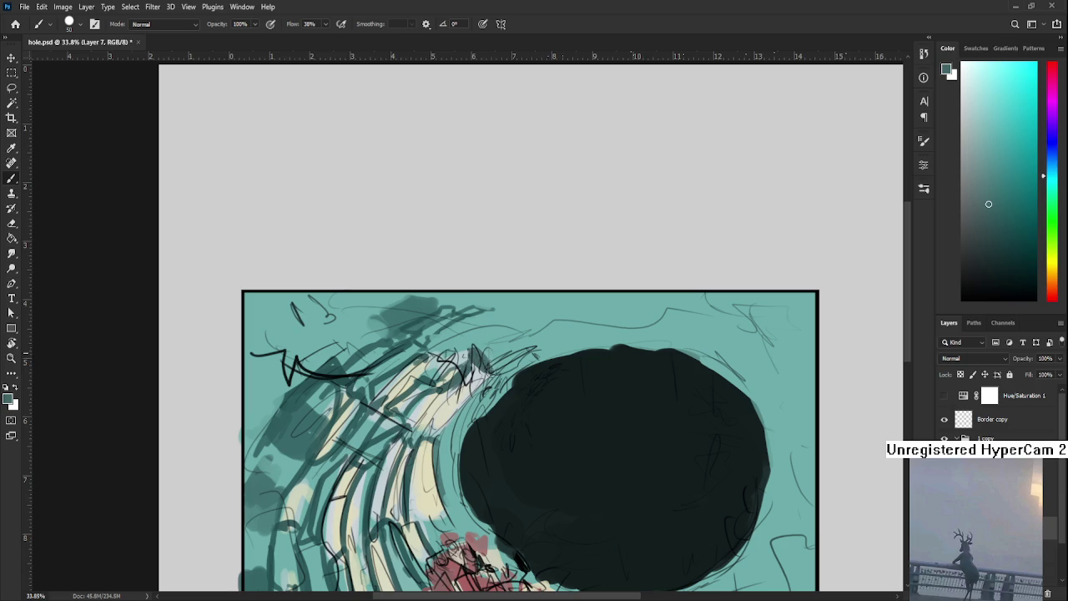
# Resample teal shades and brush teal-grey strokes across the top of the hole
pyautogui.keyDown('alt'); pyautogui.click(493, 361); pyautogui.keyUp('alt')
pyautogui.keyDown('alt'); pyautogui.click(483, 340); pyautogui.keyUp('alt')
pyautogui.keyDown('alt'); pyautogui.click(473, 349); pyautogui.keyUp('alt')
pyautogui.moveTo(467, 344); pyautogui.dragTo(458, 340)
pyautogui.keyDown('alt'); pyautogui.click(473, 355); pyautogui.keyUp('alt')
pyautogui.moveTo(473, 350); pyautogui.dragTo(432, 344)
pyautogui.keyDown('alt'); pyautogui.click(471, 339); pyautogui.keyUp('alt')
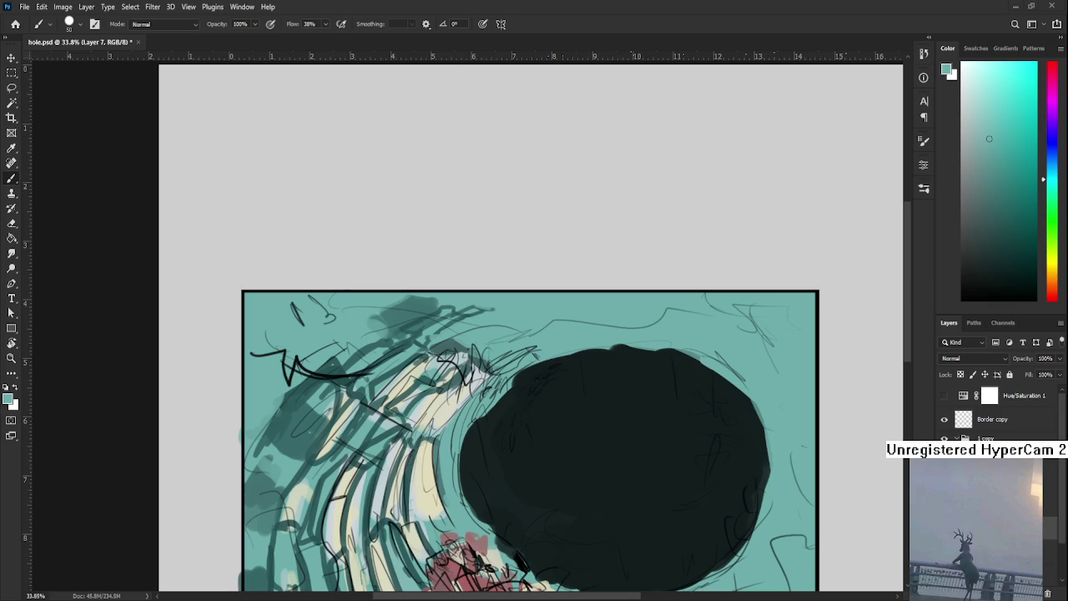
pyautogui.scroll(-2, 448, 334)
pyautogui.scroll(-2, 448, 333)
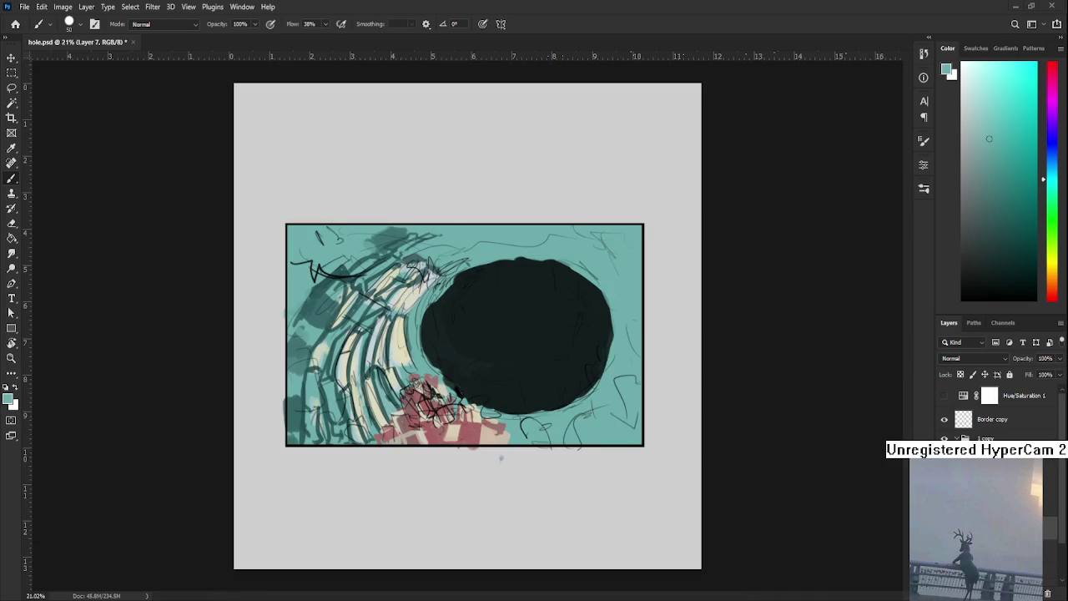
pyautogui.scroll(2, 448, 334)
pyautogui.moveTo(448, 333); pyautogui.dragTo(461, 419)
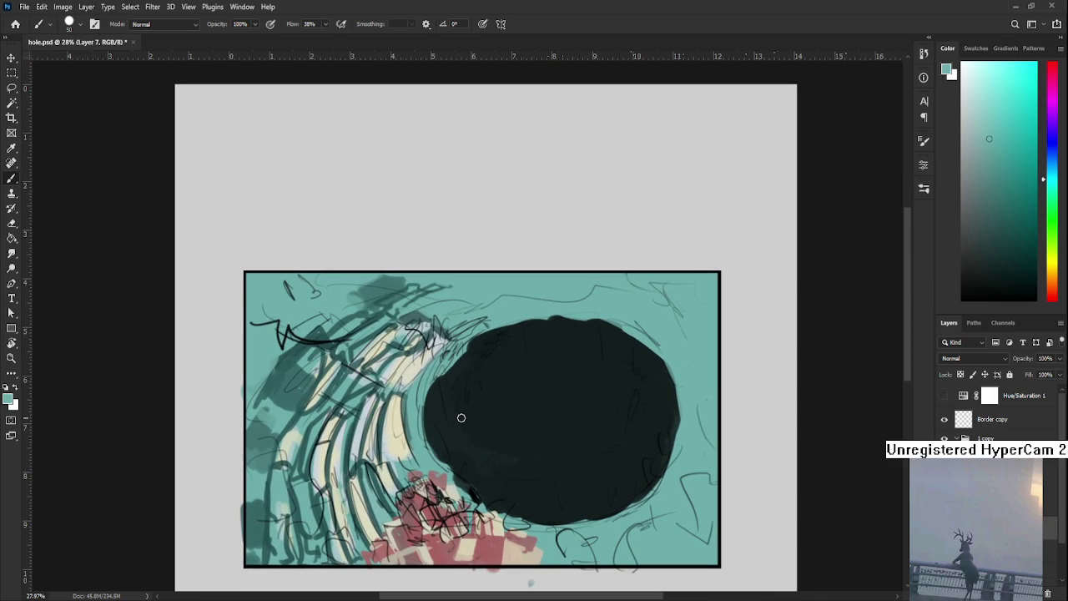
pyautogui.moveTo(512, 358)
pyautogui.mouseDown()
pyautogui.moveTo(500, 382)
pyautogui.moveTo(548, 372)
pyautogui.moveTo(510, 353)
pyautogui.mouseUp()
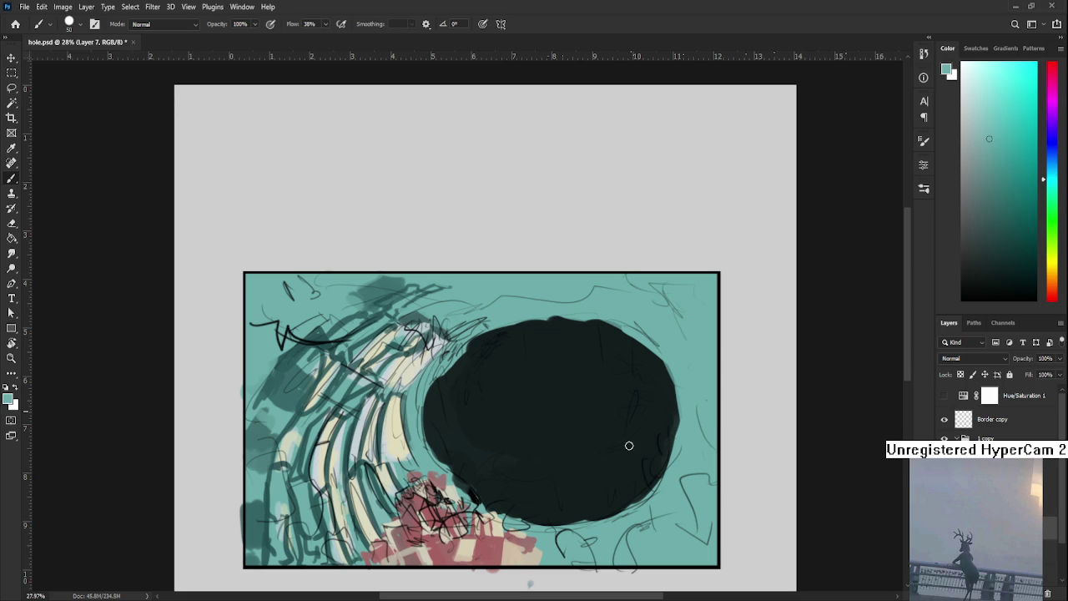
pyautogui.scroll(-3, 531, 426)
# Zoom in, sample the rings' cream, and paint cream highlights on the lower-left rings
pyautogui.scroll(2, 530, 426)
pyautogui.scroll(2, 517, 429)
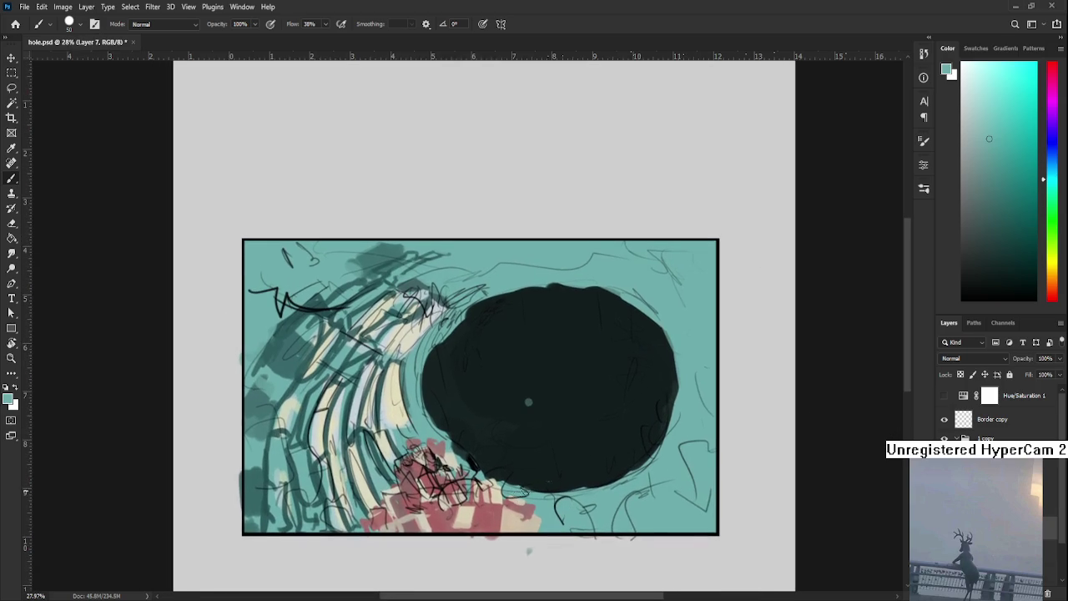
pyautogui.scroll(1, 492, 450)
pyautogui.moveTo(456, 471); pyautogui.dragTo(500, 438)
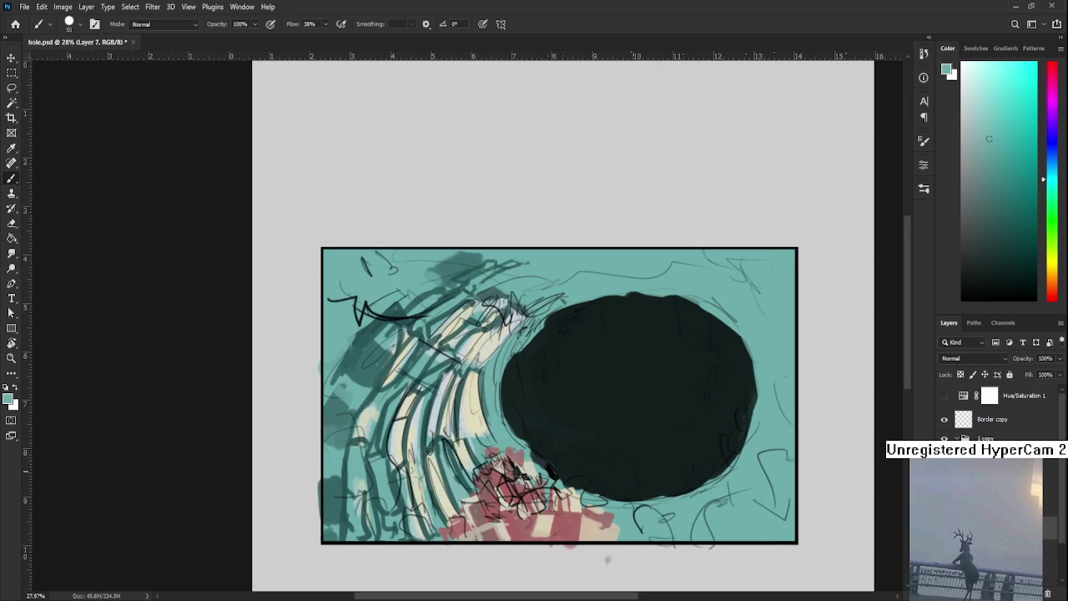
pyautogui.keyDown('alt'); pyautogui.click(402, 421); pyautogui.keyUp('alt')
pyautogui.moveTo(354, 450)
pyautogui.mouseDown()
pyautogui.moveTo(350, 497)
pyautogui.moveTo(357, 442)
pyautogui.mouseUp()
pyautogui.moveTo(352, 479)
pyautogui.mouseDown()
pyautogui.moveTo(355, 444)
pyautogui.moveTo(362, 455)
pyautogui.mouseUp()
pyautogui.moveTo(354, 509)
pyautogui.mouseDown()
pyautogui.moveTo(361, 541)
pyautogui.moveTo(344, 539)
pyautogui.mouseUp()
pyautogui.moveTo(364, 509); pyautogui.dragTo(365, 519)
# Paint teal over part of the cream strokes, then sample colours from the lower-left rings
pyautogui.keyDown('alt'); pyautogui.click(370, 488); pyautogui.keyUp('alt')
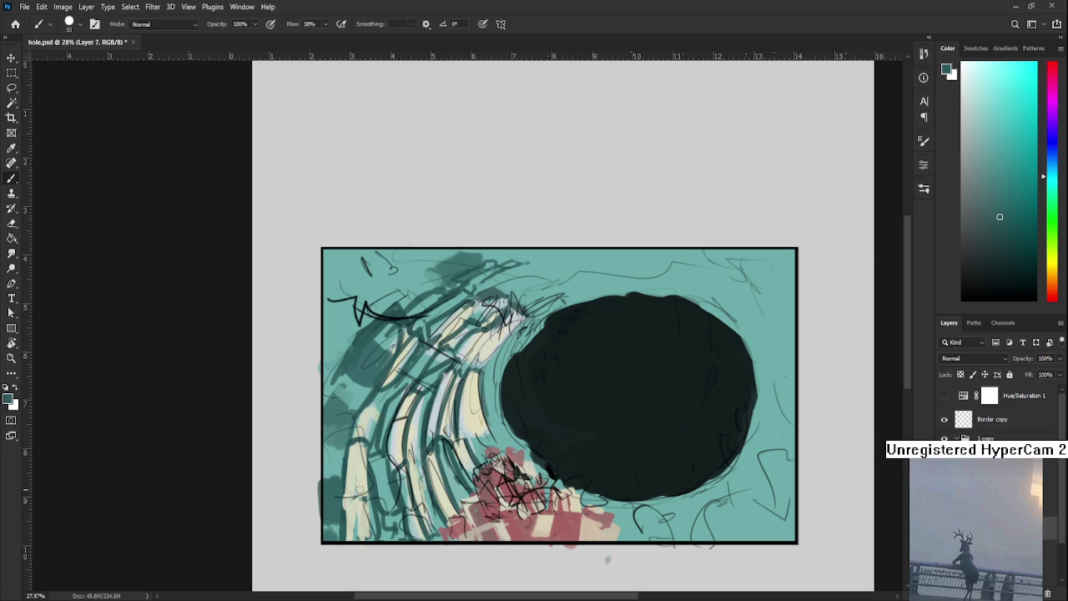
pyautogui.moveTo(348, 492); pyautogui.dragTo(340, 498)
pyautogui.keyDown('alt'); pyautogui.click(374, 482); pyautogui.keyUp('alt')
pyautogui.keyDown('alt'); pyautogui.click(373, 494); pyautogui.keyUp('alt')
pyautogui.keyDown('alt'); pyautogui.click(378, 474); pyautogui.keyUp('alt')
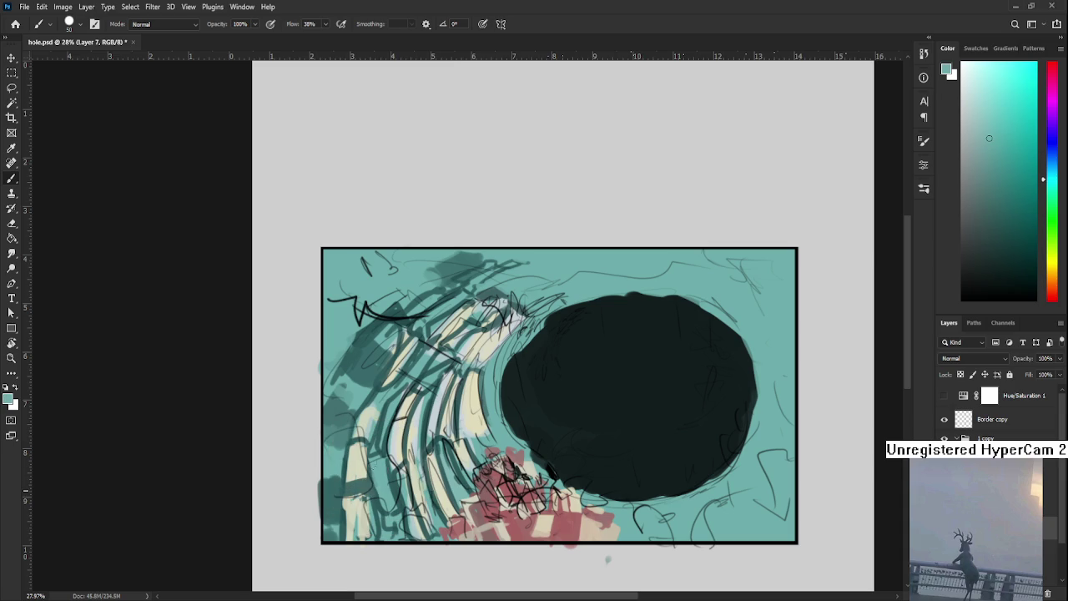
pyautogui.keyDown('alt'); pyautogui.click(365, 480); pyautogui.keyUp('alt')
# Resample lighter and darker teals from the rings, settling on a darker teal-grey
pyautogui.keyDown('alt'); pyautogui.click(381, 501); pyautogui.keyUp('alt')
pyautogui.keyDown('alt'); pyautogui.click(379, 470); pyautogui.keyUp('alt')
pyautogui.keyDown('alt'); pyautogui.click(379, 447); pyautogui.keyUp('alt')
pyautogui.keyDown('alt'); pyautogui.click(380, 470); pyautogui.keyUp('alt')
pyautogui.keyDown('alt'); pyautogui.click(384, 451); pyautogui.keyUp('alt')
pyautogui.keyDown('alt'); pyautogui.click(381, 472); pyautogui.keyUp('alt')
pyautogui.keyDown('alt'); pyautogui.click(375, 453); pyautogui.keyUp('alt')
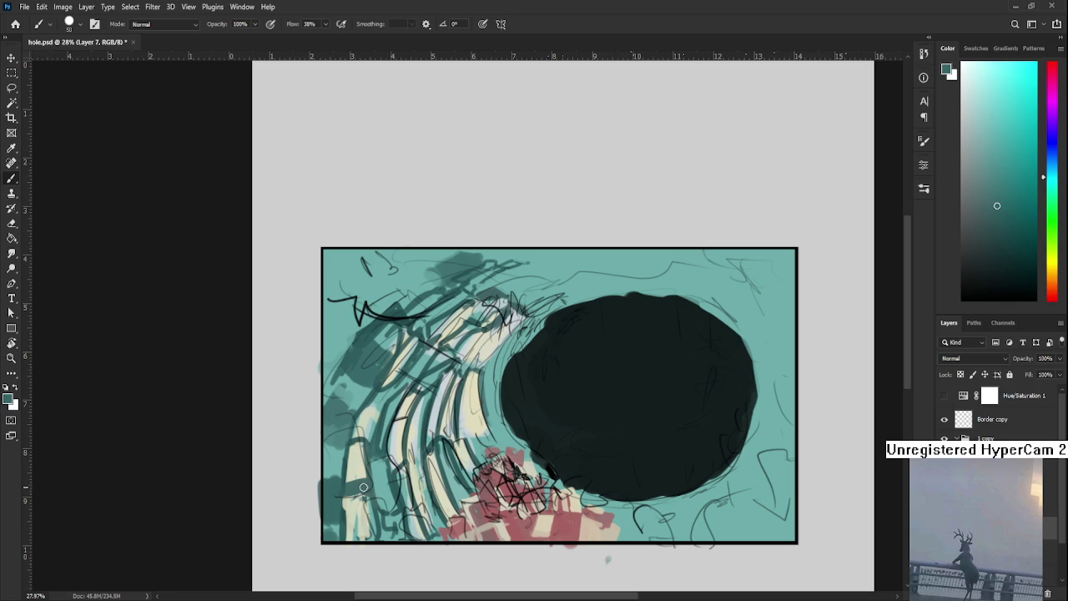
# Pan across the artwork and zoom out until the whole framed document is centred
pyautogui.moveTo(466, 354)
pyautogui.mouseDown()
pyautogui.moveTo(437, 393)
pyautogui.moveTo(434, 426)
pyautogui.moveTo(400, 422)
pyautogui.mouseUp()
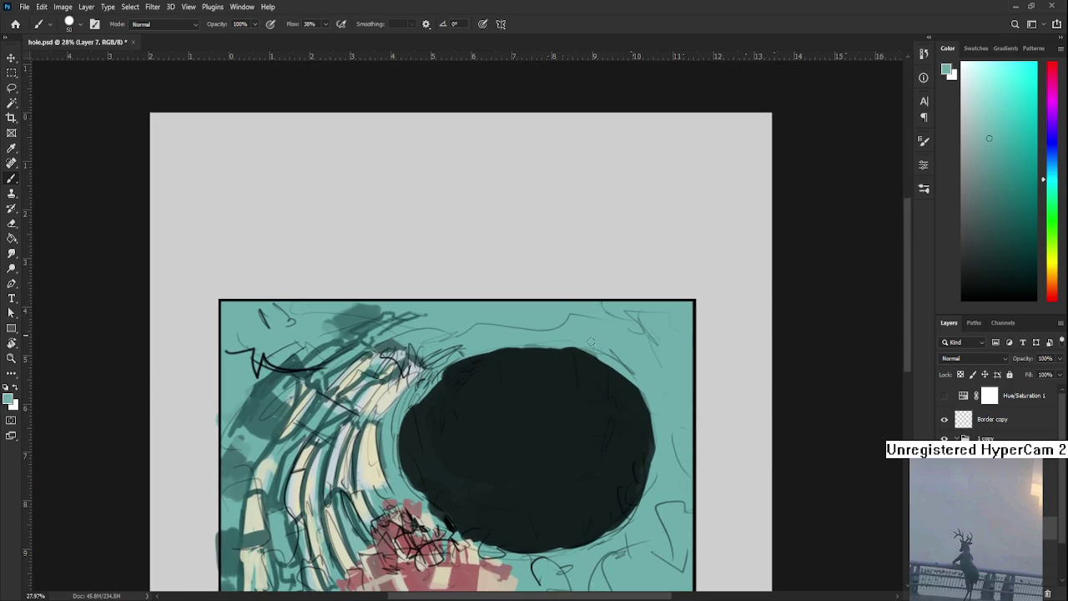
pyautogui.scroll(-3, 595, 339)
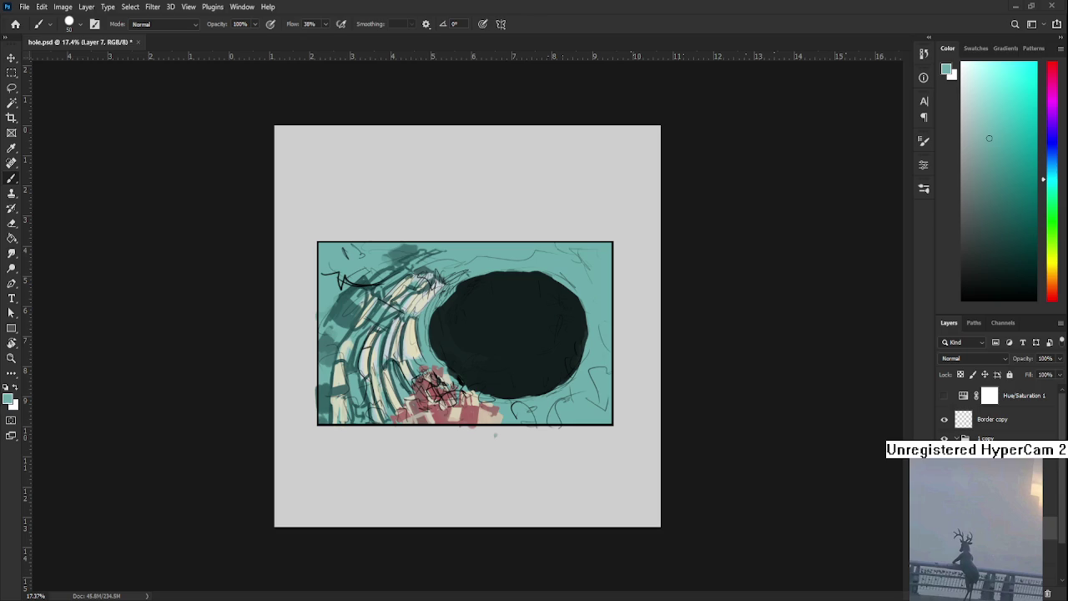
pyautogui.scroll(1, 475, 242)
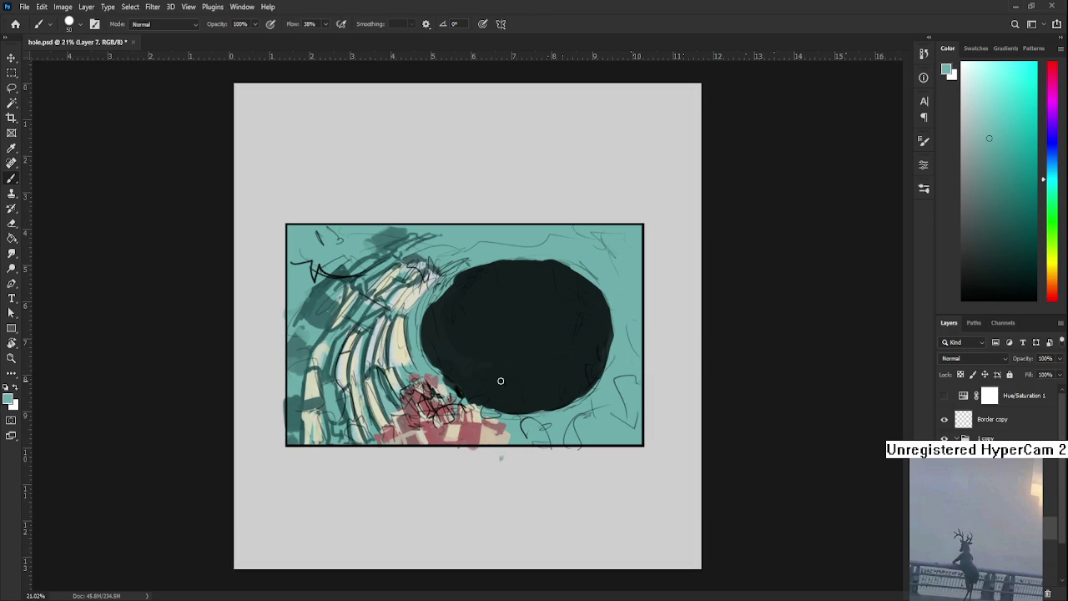
# Paint teal strokes above the hole's upper-right edge and, with a 150 brush, down its right side
pyautogui.keyDown('alt'); pyautogui.click(399, 263); pyautogui.keyUp('alt')
pyautogui.moveTo(597, 265)
pyautogui.mouseDown()
pyautogui.moveTo(636, 289)
pyautogui.moveTo(622, 267)
pyautogui.mouseUp()
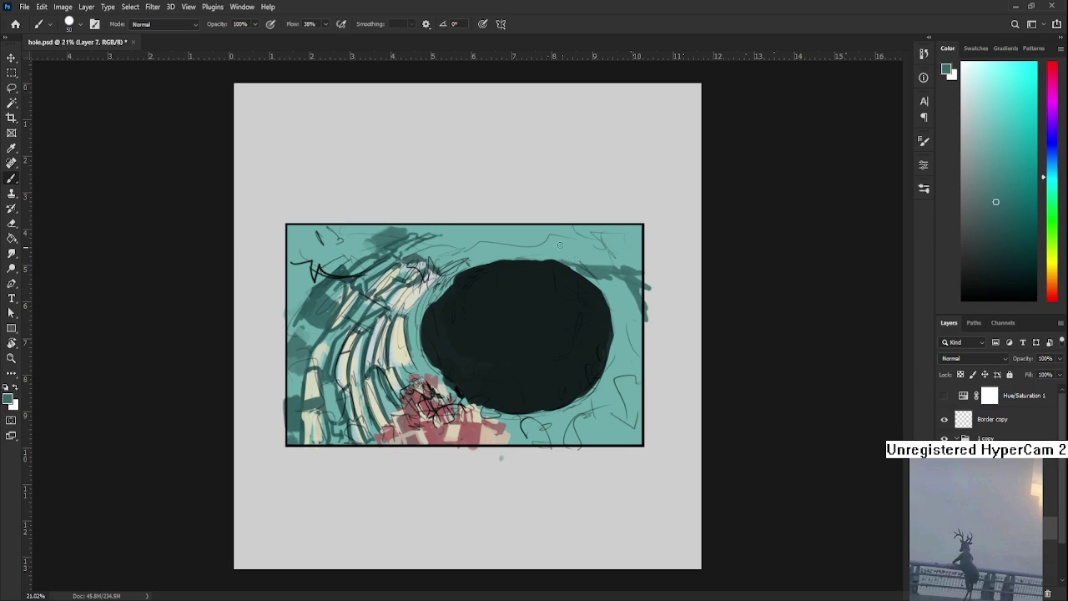
pyautogui.moveTo(582, 243)
pyautogui.mouseDown()
pyautogui.moveTo(565, 248)
pyautogui.moveTo(547, 230)
pyautogui.moveTo(554, 242)
pyautogui.mouseUp()
pyautogui.press(']')
pyautogui.press(']')
pyautogui.press(']')
pyautogui.moveTo(641, 288); pyautogui.dragTo(639, 439)
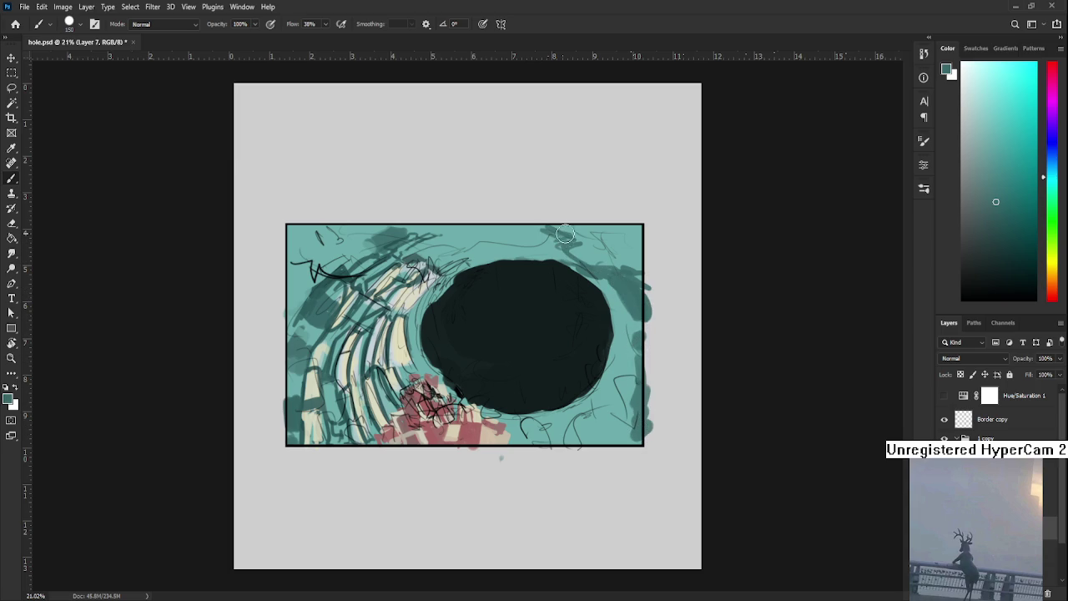
pyautogui.press('e')
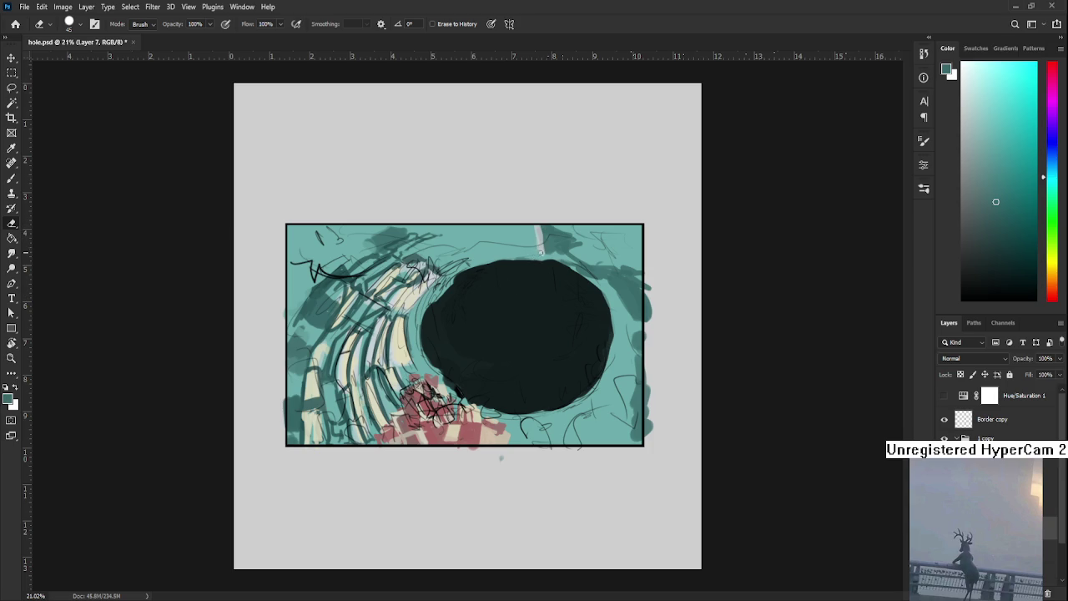
# Return to the Brush and paint a darker teal patch above the hole
pyautogui.press('b')
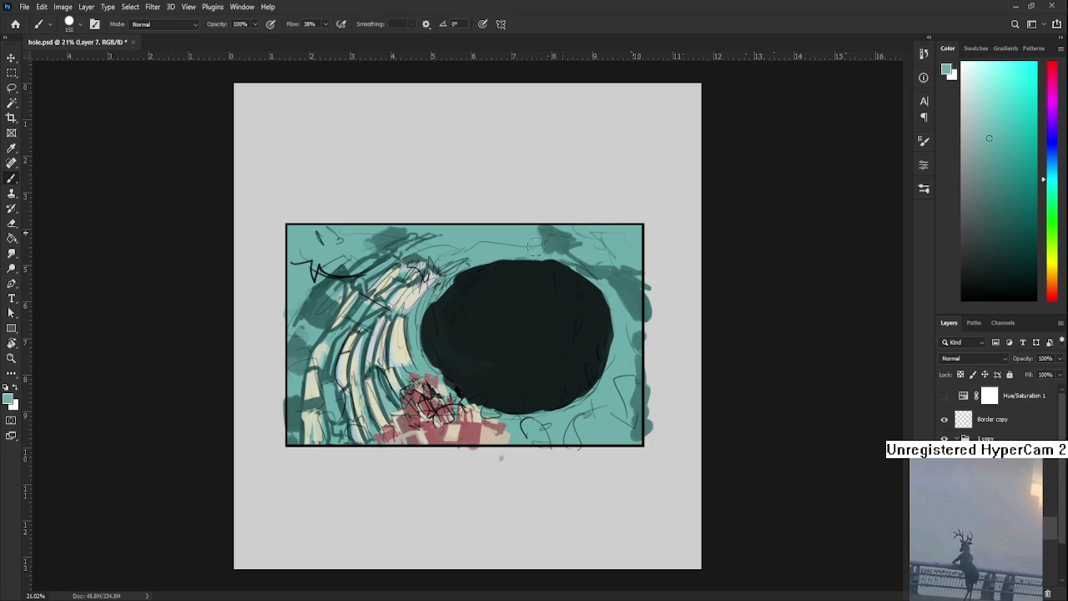
pyautogui.keyDown('alt'); pyautogui.click(538, 233); pyautogui.keyUp('alt')
pyautogui.keyDown('alt'); pyautogui.click(552, 241); pyautogui.keyUp('alt')
pyautogui.moveTo(506, 265)
pyautogui.mouseDown()
pyautogui.moveTo(433, 260)
pyautogui.moveTo(467, 270)
pyautogui.mouseUp()
# Repeatedly resample lighter and darker teals from the area above the hole
pyautogui.keyDown('alt'); pyautogui.click(490, 253); pyautogui.keyUp('alt')
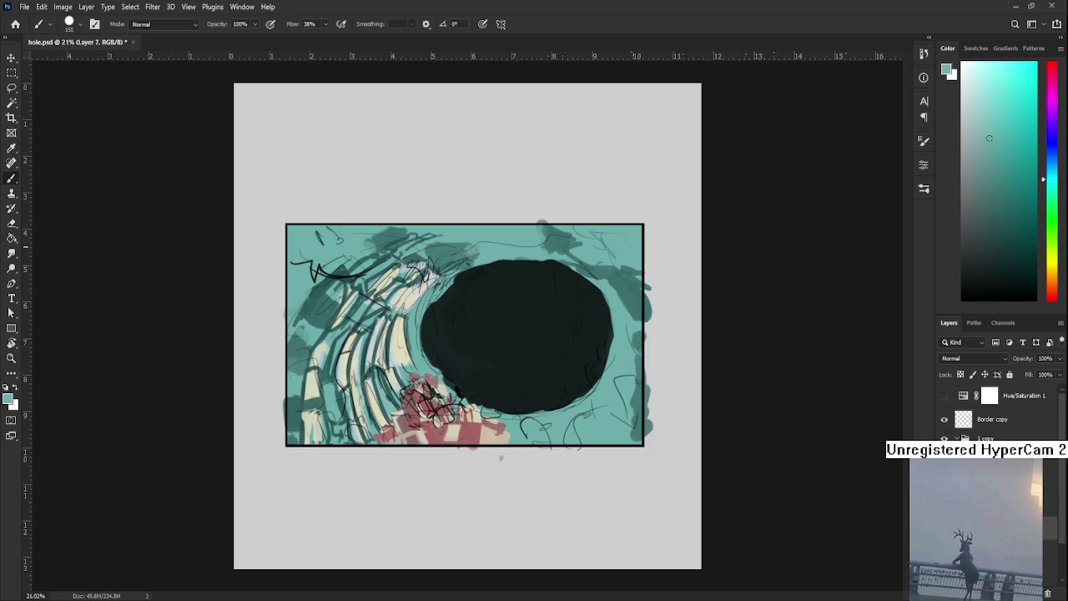
pyautogui.keyDown('alt'); pyautogui.click(477, 245); pyautogui.keyUp('alt')
pyautogui.keyDown('alt'); pyautogui.click(453, 244); pyautogui.keyUp('alt')
pyautogui.keyDown('alt'); pyautogui.click(475, 245); pyautogui.keyUp('alt')
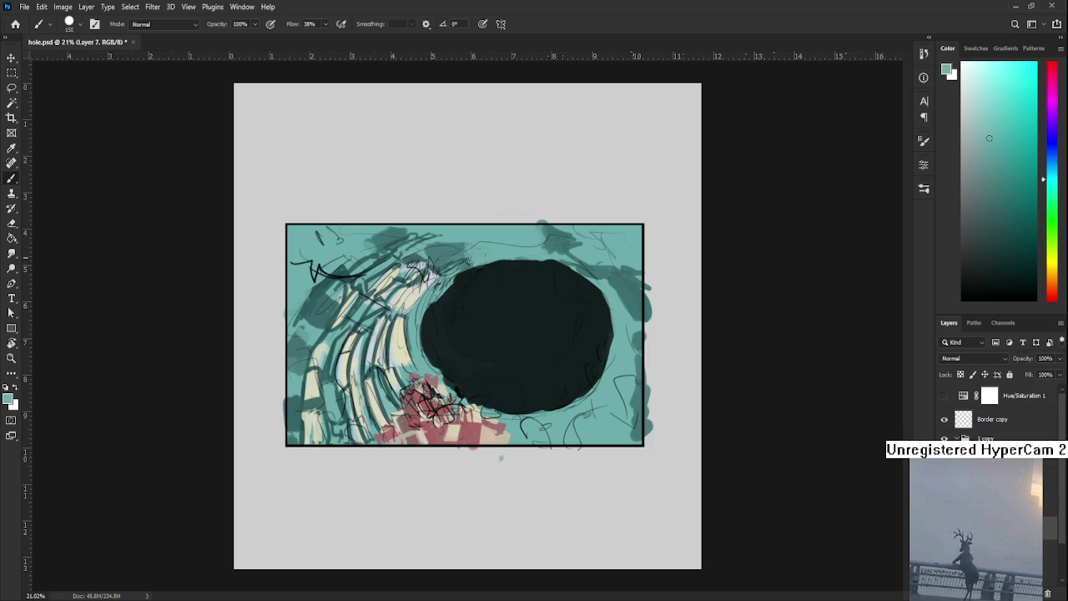
pyautogui.keyDown('alt'); pyautogui.click(475, 245); pyautogui.keyUp('alt')
pyautogui.keyDown('alt'); pyautogui.click(480, 250); pyautogui.keyUp('alt')
pyautogui.keyDown('alt'); pyautogui.click(457, 242); pyautogui.keyUp('alt')
pyautogui.keyDown('alt'); pyautogui.click(473, 242); pyautogui.keyUp('alt')
pyautogui.keyDown('alt'); pyautogui.click(480, 236); pyautogui.keyUp('alt')
pyautogui.keyDown('alt'); pyautogui.click(453, 246); pyautogui.keyUp('alt')
pyautogui.keyDown('alt'); pyautogui.click(449, 240); pyautogui.keyUp('alt')
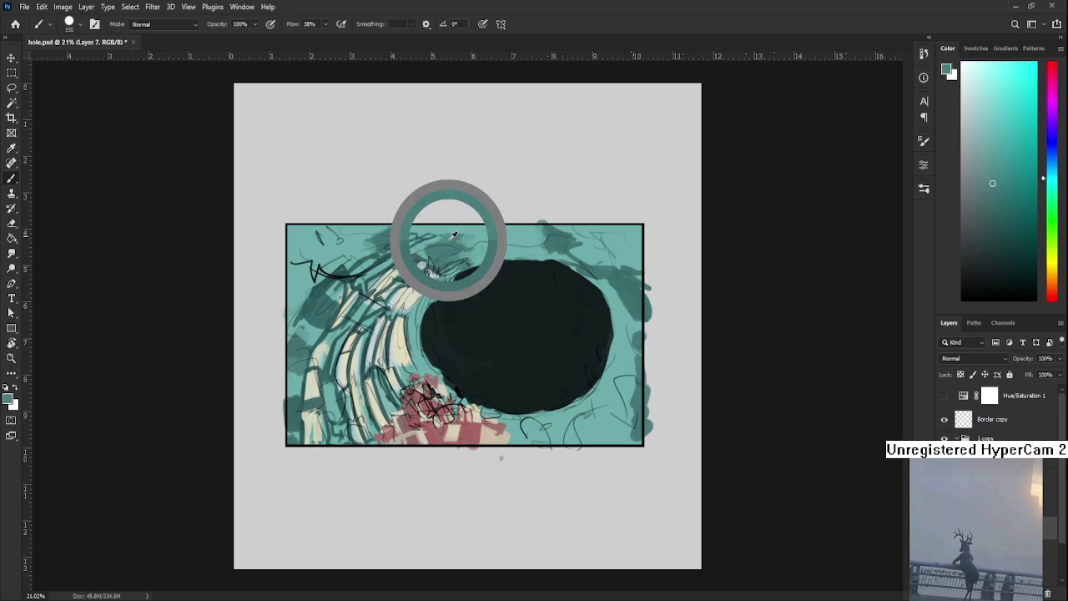
pyautogui.keyDown('alt'); pyautogui.click(475, 251); pyautogui.keyUp('alt')
pyautogui.keyDown('alt'); pyautogui.click(452, 246); pyautogui.keyUp('alt')
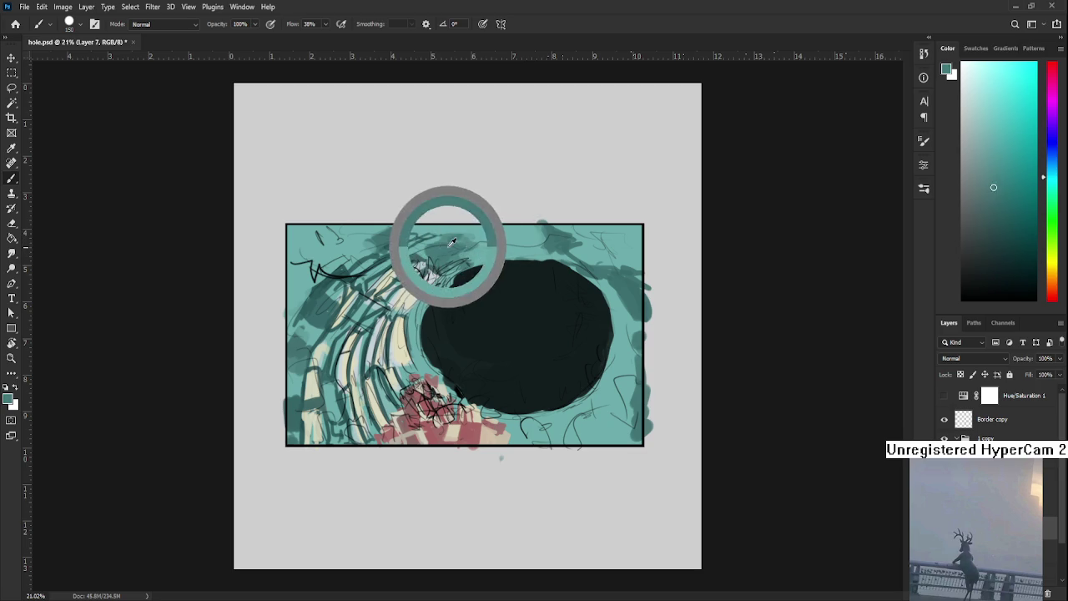
pyautogui.keyDown('alt'); pyautogui.click(478, 255); pyautogui.keyUp('alt')
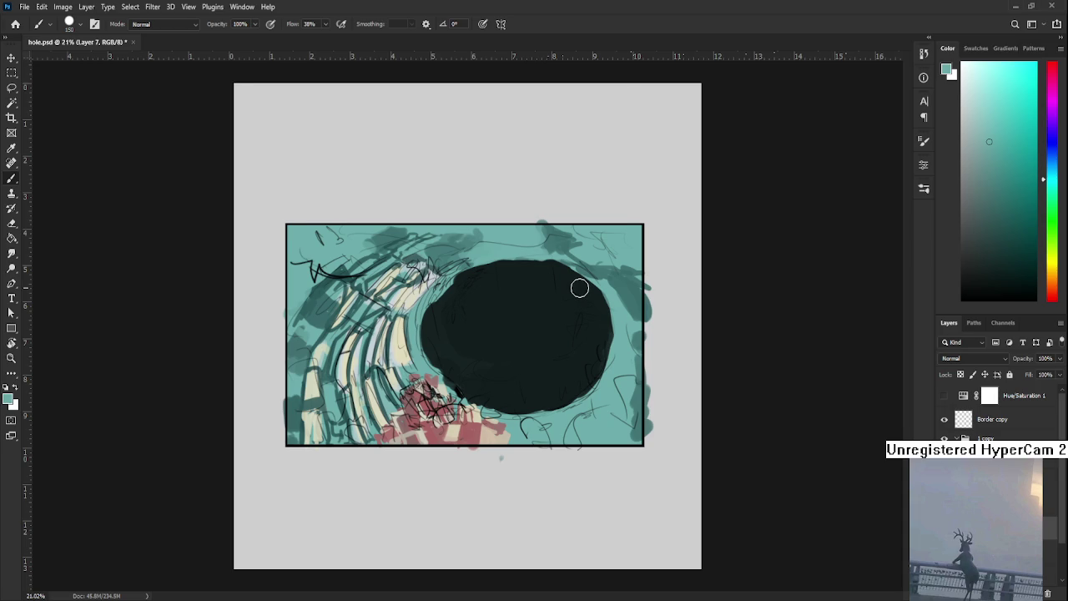
# Zoom in to 25.4% and pan toward the hole and the frame's right side
pyautogui.scroll(1, 580, 288)
pyautogui.scroll(1, 579, 288)
pyautogui.moveTo(505, 360); pyautogui.dragTo(428, 436)
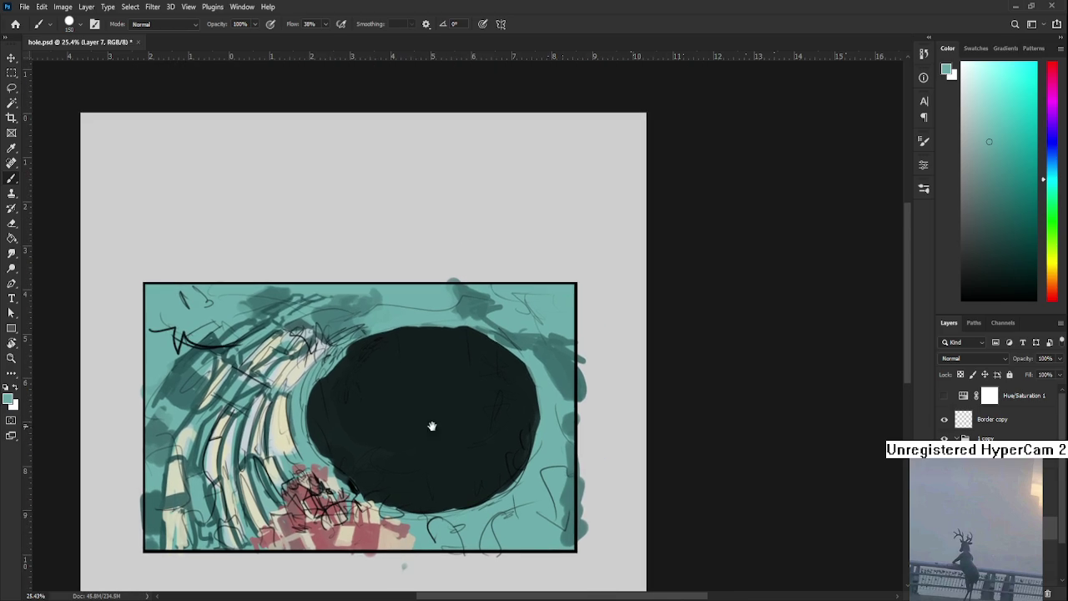
# Sample a darker teal and dab dark teal strokes along the upper-right frame
pyautogui.keyDown('alt'); pyautogui.click(558, 347); pyautogui.keyUp('alt')
pyautogui.moveTo(534, 338)
pyautogui.mouseDown()
pyautogui.moveTo(567, 309)
pyautogui.moveTo(534, 301)
pyautogui.moveTo(559, 296)
pyautogui.mouseUp()
pyautogui.keyDown('alt'); pyautogui.click(548, 317); pyautogui.keyUp('alt')
pyautogui.keyDown('alt'); pyautogui.click(560, 286); pyautogui.keyUp('alt')
pyautogui.keyDown('alt'); pyautogui.click(552, 312); pyautogui.keyUp('alt')
pyautogui.keyDown('alt'); pyautogui.click(522, 317); pyautogui.keyUp('alt')
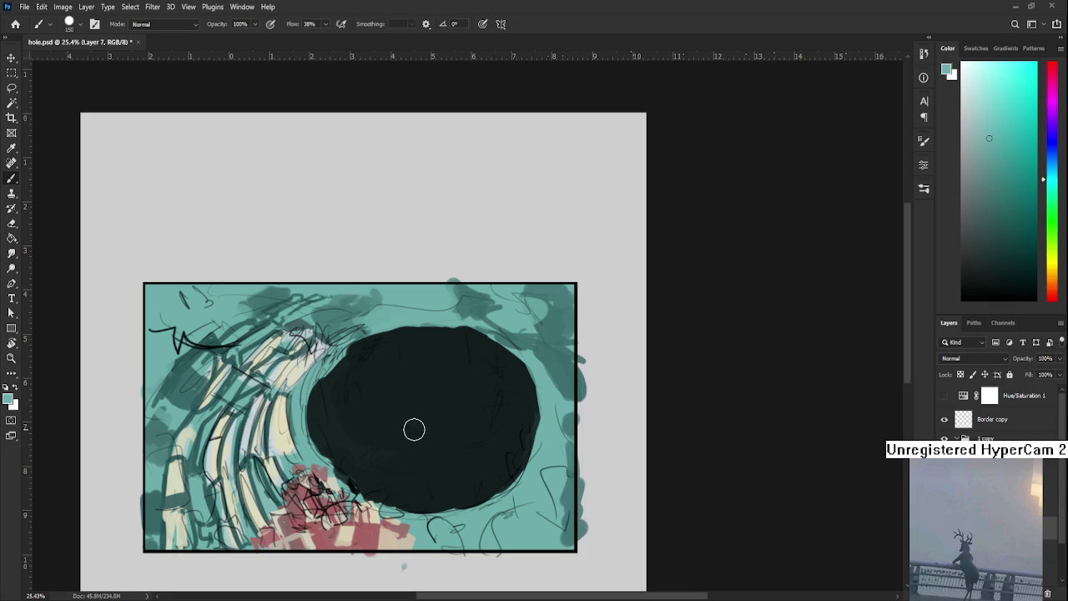
# Resample teal shades from the swirling rings, settling on a dark teal brush colour
pyautogui.keyDown('alt'); pyautogui.click(200, 399); pyautogui.keyUp('alt')
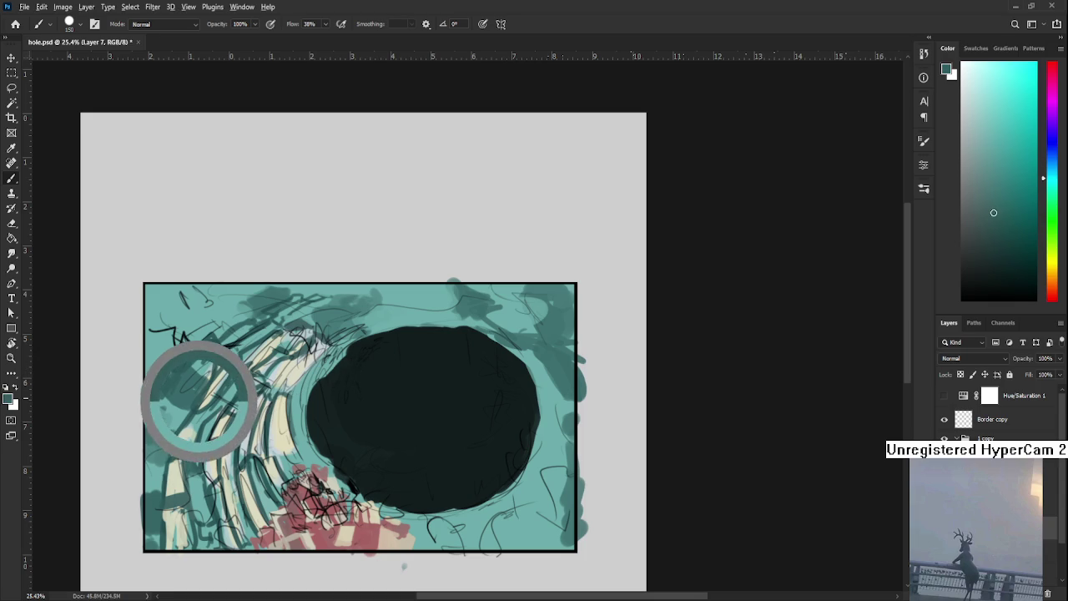
pyautogui.keyDown('alt'); pyautogui.click(237, 346); pyautogui.keyUp('alt')
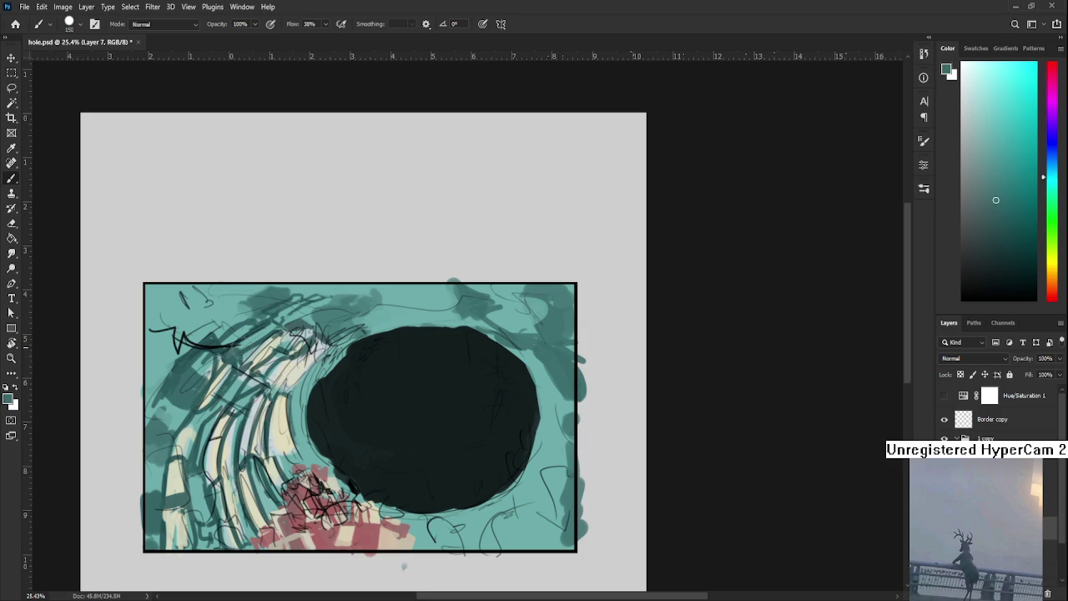
pyautogui.keyDown('alt'); pyautogui.click(234, 349); pyautogui.keyUp('alt')
pyautogui.keyDown('alt'); pyautogui.click(261, 331); pyautogui.keyUp('alt')
pyautogui.keyDown('alt'); pyautogui.click(246, 339); pyautogui.keyUp('alt')
pyautogui.keyDown('alt'); pyautogui.click(238, 339); pyautogui.keyUp('alt')
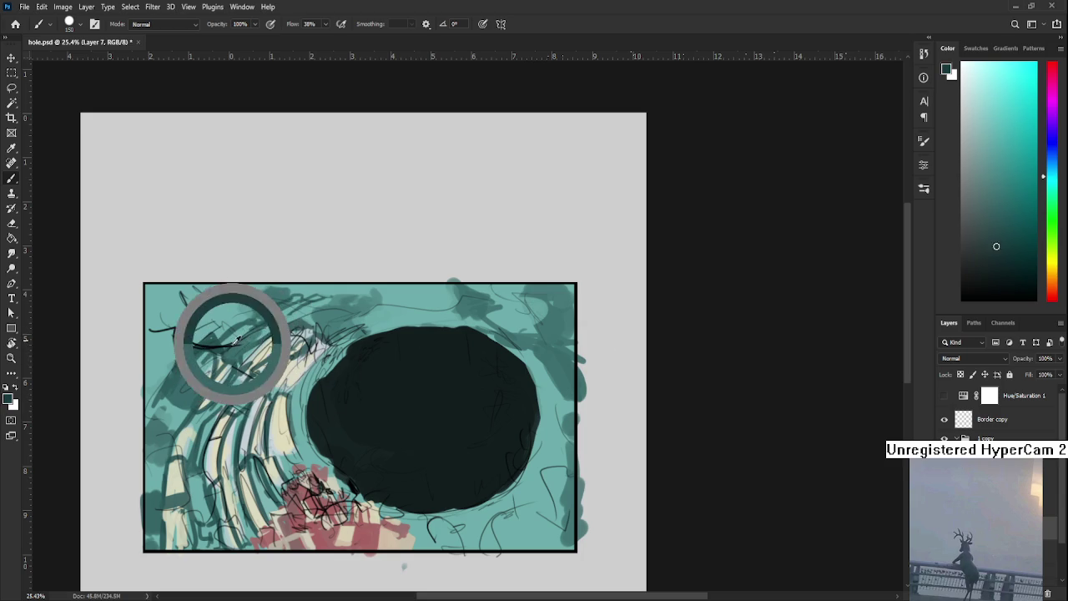
pyautogui.moveTo(238, 339); pyautogui.dragTo(227, 342)
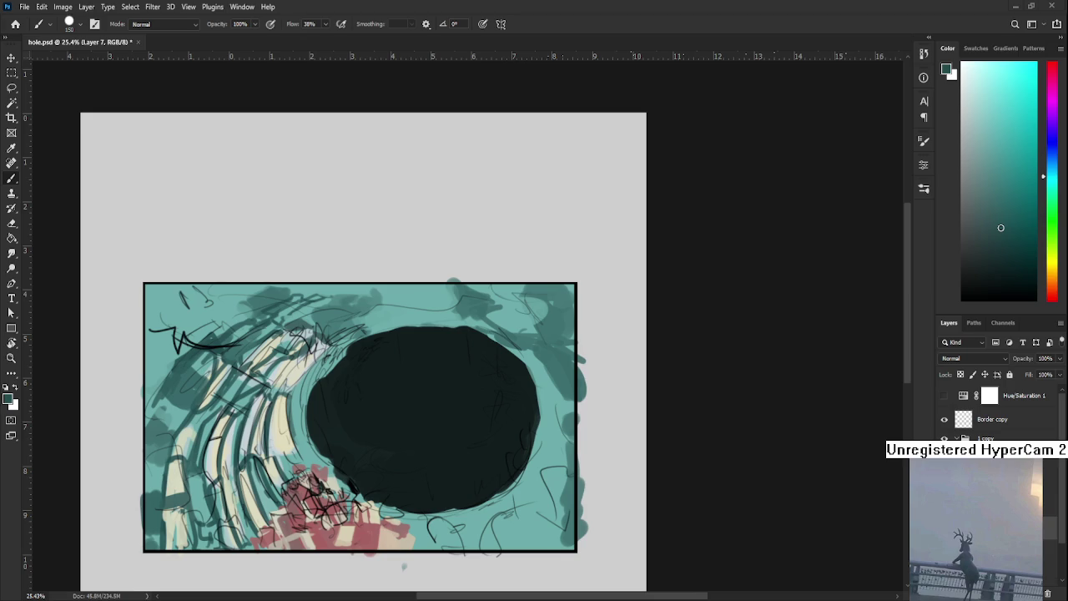
# Darken the hole's upper-left edge with its own dark colour
pyautogui.keyDown('alt'); pyautogui.click(405, 355); pyautogui.keyUp('alt')
pyautogui.moveTo(348, 365)
pyautogui.mouseDown()
pyautogui.moveTo(322, 363)
pyautogui.moveTo(374, 341)
pyautogui.moveTo(394, 346)
pyautogui.mouseUp()
pyautogui.keyDown('alt'); pyautogui.click(309, 381); pyautogui.keyUp('alt')
pyautogui.keyDown('alt'); pyautogui.click(327, 386); pyautogui.keyUp('alt')
pyautogui.keyDown('alt'); pyautogui.click(353, 353); pyautogui.keyUp('alt')
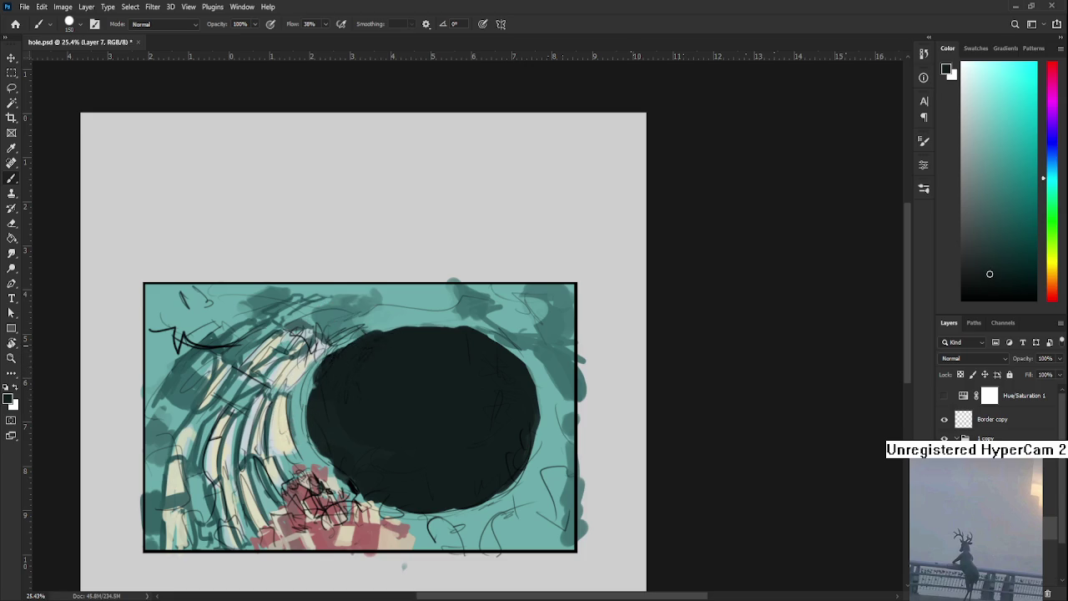
# Push the hole's upper edge slightly upward in dark paint
pyautogui.keyDown('alt'); pyautogui.click(393, 341); pyautogui.keyUp('alt')
pyautogui.keyDown('alt'); pyautogui.click(402, 330); pyautogui.keyUp('alt')
pyautogui.moveTo(403, 336); pyautogui.dragTo(434, 330)
pyautogui.keyDown('alt'); pyautogui.click(398, 323); pyautogui.keyUp('alt')
pyautogui.keyDown('alt'); pyautogui.click(395, 338); pyautogui.keyUp('alt')
pyautogui.moveTo(492, 357); pyautogui.dragTo(473, 370)
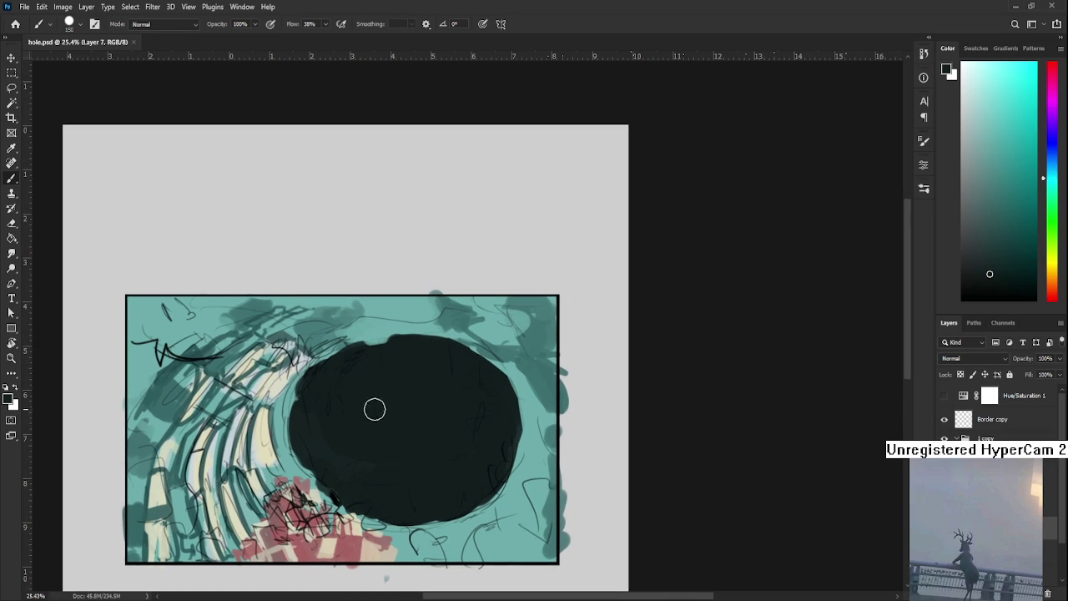
# Try a size-60 teal stroke over the hole's left edge, then undo it
pyautogui.keyDown('alt'); pyautogui.click(285, 405); pyautogui.keyUp('alt')
pyautogui.press('[')
pyautogui.press('[')
pyautogui.press('[')
pyautogui.moveTo(302, 383); pyautogui.dragTo(320, 480)
pyautogui.hotkey('ctrl', 'z')
pyautogui.hotkey('ctrl', 'z')
pyautogui.hotkey('ctrl', 'z')
pyautogui.hotkey('ctrl', 'z')
pyautogui.hotkey('ctrl', 'z')
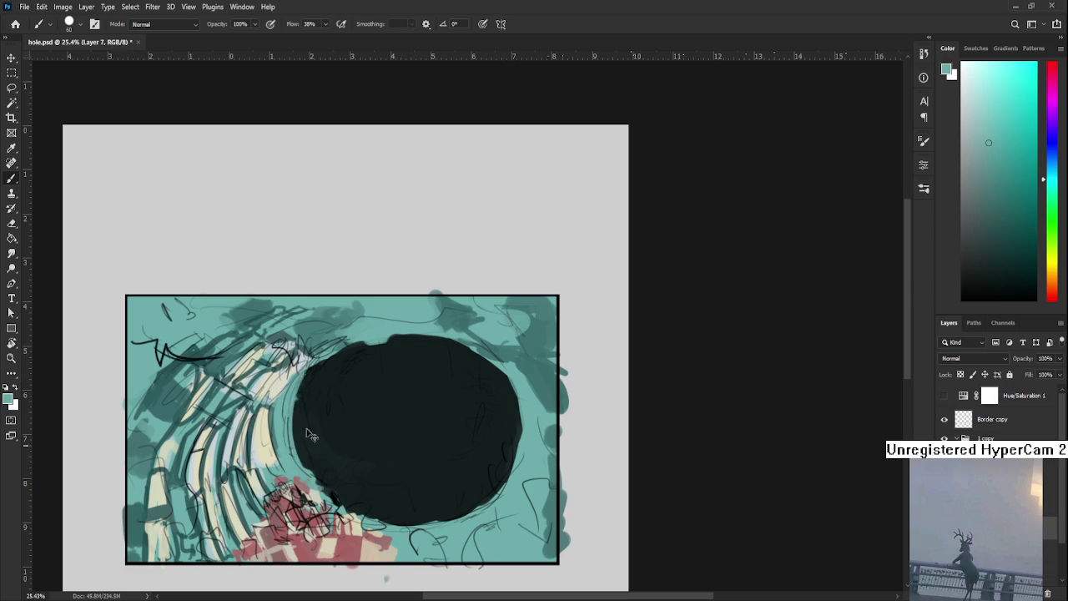
# Resample the hole's dark colour and save hole.psd
pyautogui.keyDown('alt'); pyautogui.click(305, 393); pyautogui.keyUp('alt')
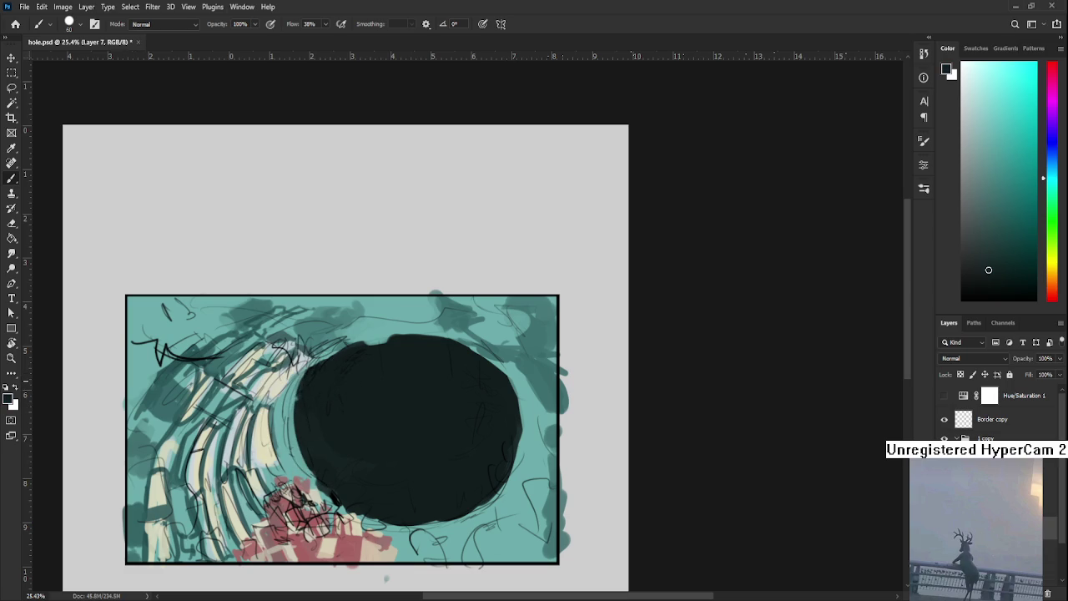
pyautogui.keyDown('alt'); pyautogui.click(303, 419); pyautogui.keyUp('alt')
pyautogui.hotkey('ctrl', 's')
pyautogui.scroll(-1, 322, 443)
# Dab teal onto the hole's right edge
pyautogui.keyDown('alt'); pyautogui.click(493, 359); pyautogui.keyUp('alt')
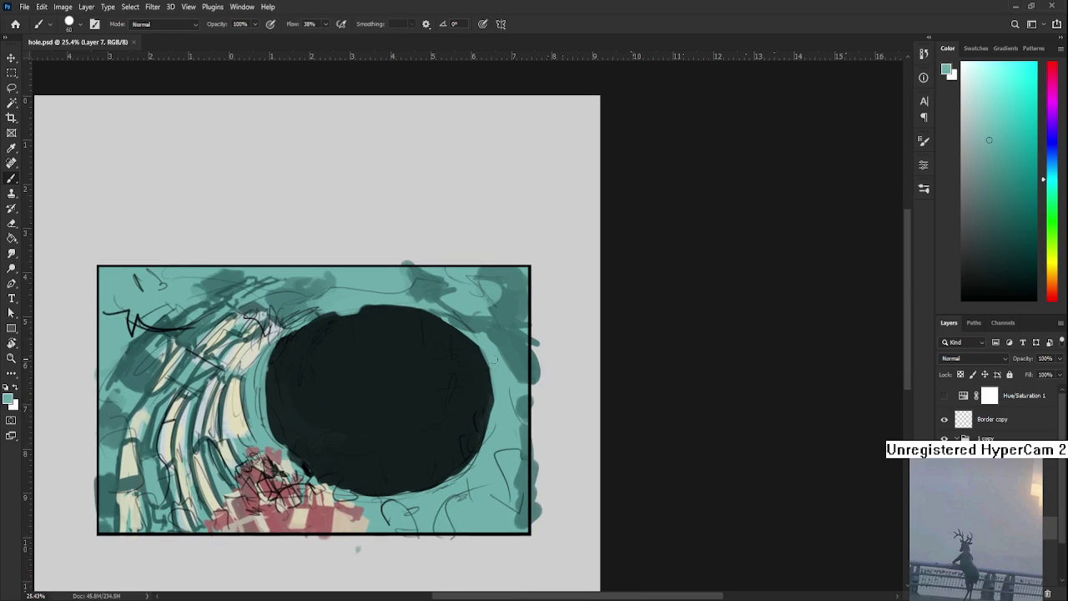
pyautogui.moveTo(497, 360); pyautogui.dragTo(509, 355)
pyautogui.keyDown('alt'); pyautogui.click(480, 357); pyautogui.keyUp('alt')
pyautogui.keyDown('alt'); pyautogui.click(489, 337); pyautogui.keyUp('alt')
# Paint dark-teal strokes near the frame's lower right
pyautogui.scroll(-2, 500, 358)
pyautogui.keyDown('alt'); pyautogui.click(523, 431); pyautogui.keyUp('alt')
pyautogui.moveTo(511, 432); pyautogui.dragTo(492, 472)
pyautogui.moveTo(511, 410)
pyautogui.mouseDown()
pyautogui.moveTo(482, 451)
pyautogui.moveTo(493, 429)
pyautogui.mouseUp()
pyautogui.moveTo(472, 482)
pyautogui.mouseDown()
pyautogui.moveTo(440, 477)
pyautogui.moveTo(467, 486)
pyautogui.mouseUp()
# Sample a range of lighter and darker teals at the lower right
pyautogui.keyDown('alt'); pyautogui.click(471, 472); pyautogui.keyUp('alt')
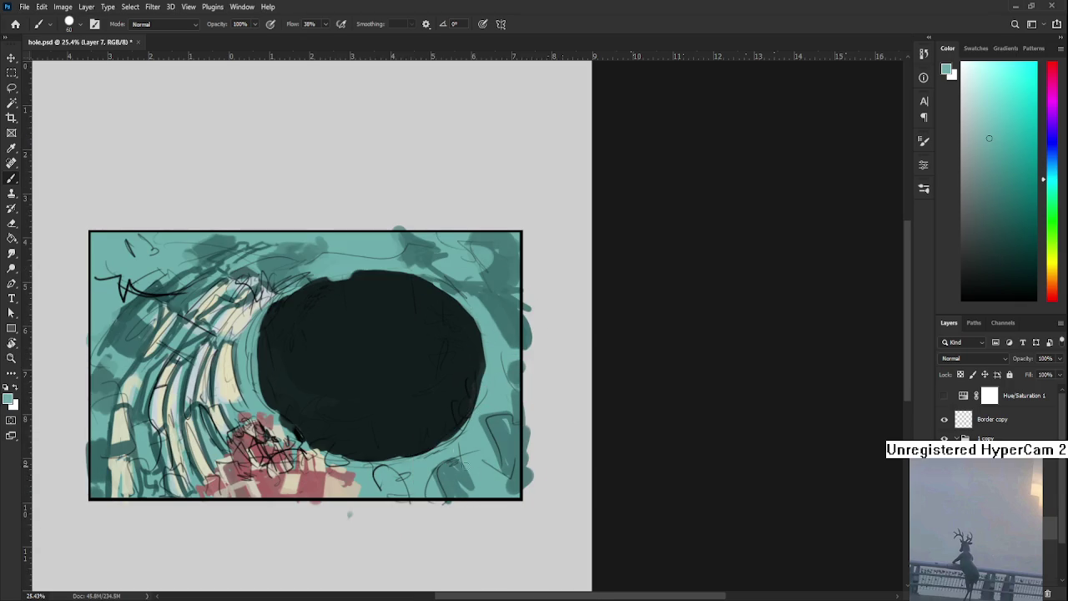
pyautogui.keyDown('alt'); pyautogui.click(460, 469); pyautogui.keyUp('alt')
pyautogui.keyDown('alt'); pyautogui.click(474, 477); pyautogui.keyUp('alt')
pyautogui.keyDown('alt'); pyautogui.click(477, 485); pyautogui.keyUp('alt')
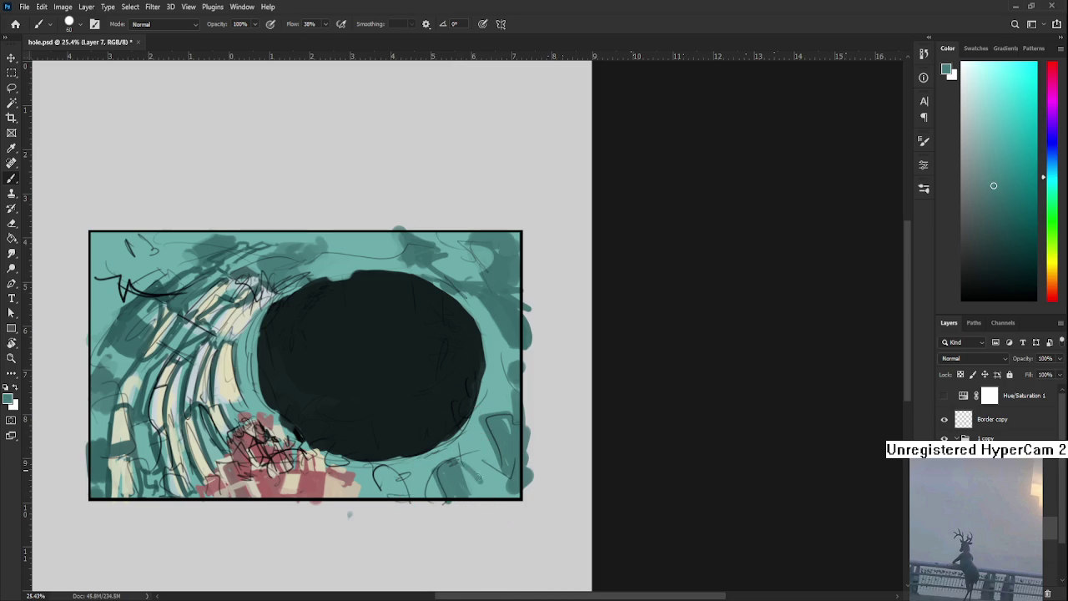
pyautogui.keyDown('alt'); pyautogui.click(488, 437); pyautogui.keyUp('alt')
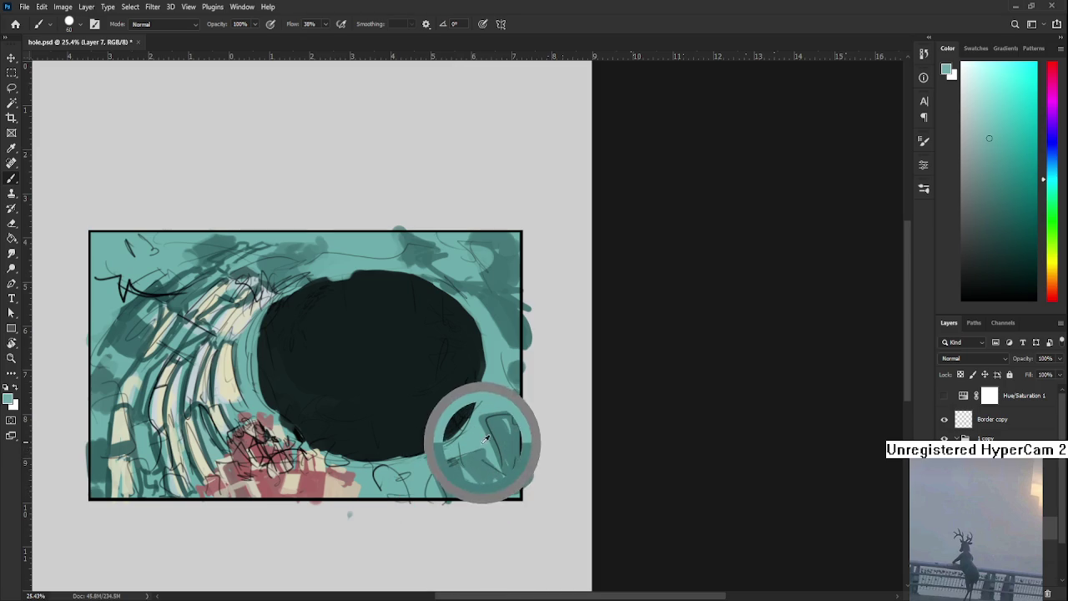
pyautogui.keyDown('alt'); pyautogui.click(479, 476); pyautogui.keyUp('alt')
pyautogui.keyDown('alt'); pyautogui.click(476, 482); pyautogui.keyUp('alt')
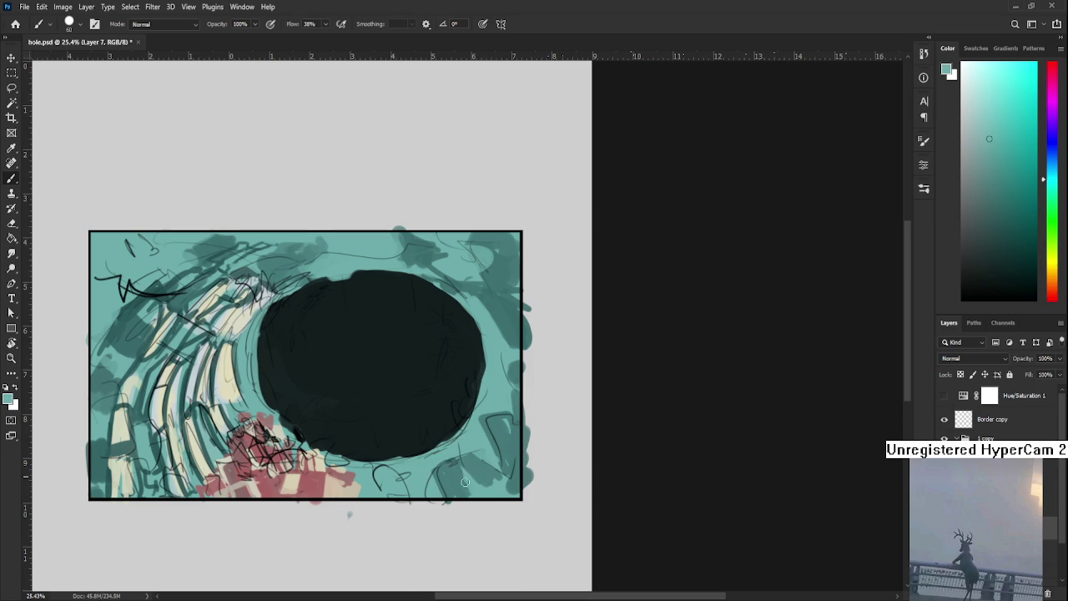
pyautogui.keyDown('alt'); pyautogui.click(465, 478); pyautogui.keyUp('alt')
pyautogui.keyDown('alt'); pyautogui.click(452, 465); pyautogui.keyUp('alt')
pyautogui.keyDown('alt'); pyautogui.click(474, 484); pyautogui.keyUp('alt')
pyautogui.scroll(-2, 454, 419)
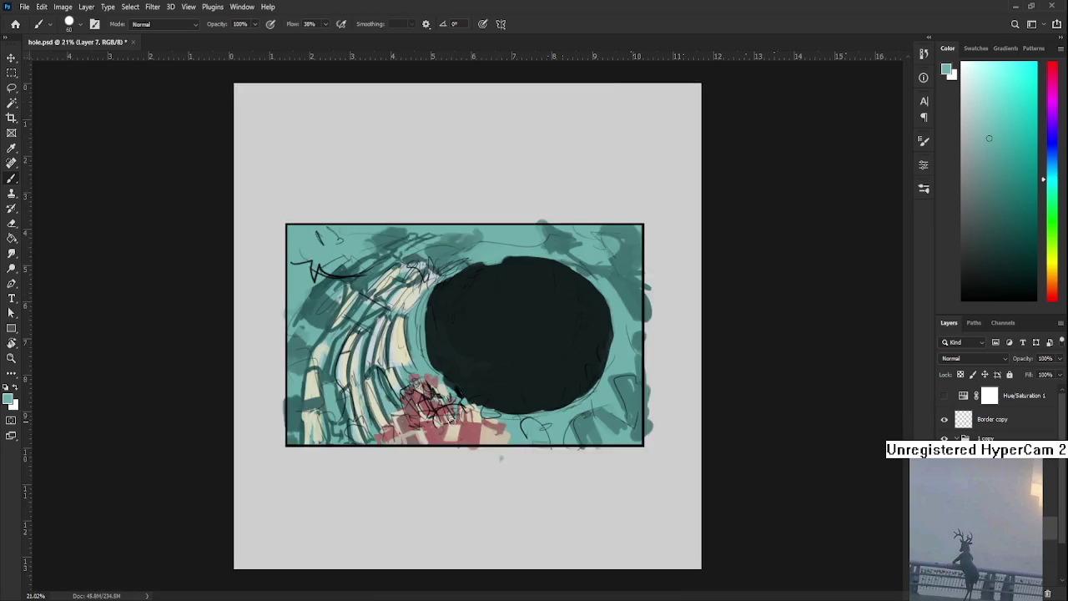
# Reframe the painting and sample dark and cream colours at the lower left
pyautogui.scroll(4, 454, 419)
pyautogui.moveTo(454, 420); pyautogui.dragTo(441, 439)
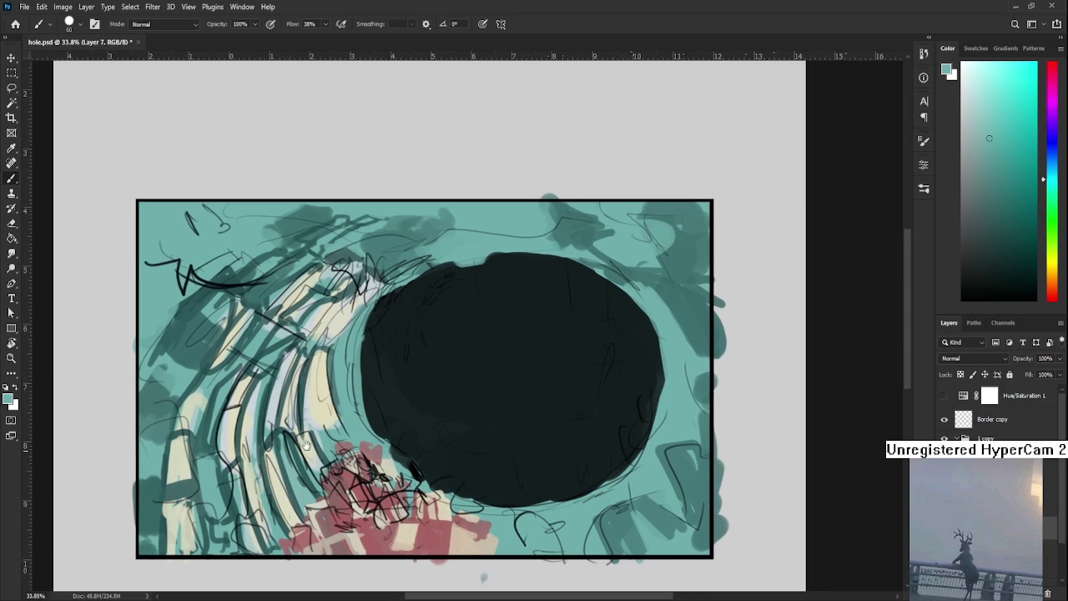
pyautogui.keyDown('alt'); pyautogui.click(178, 489); pyautogui.keyUp('alt')
pyautogui.keyDown('alt'); pyautogui.click(176, 472); pyautogui.keyUp('alt')
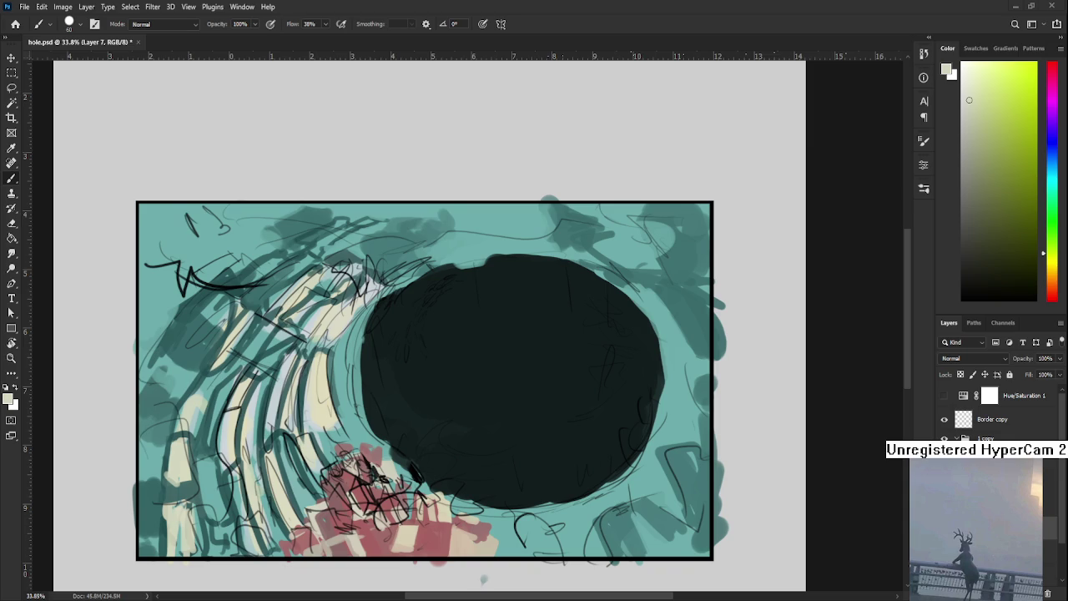
pyautogui.scroll(-3, 351, 344)
pyautogui.scroll(-1, 350, 344)
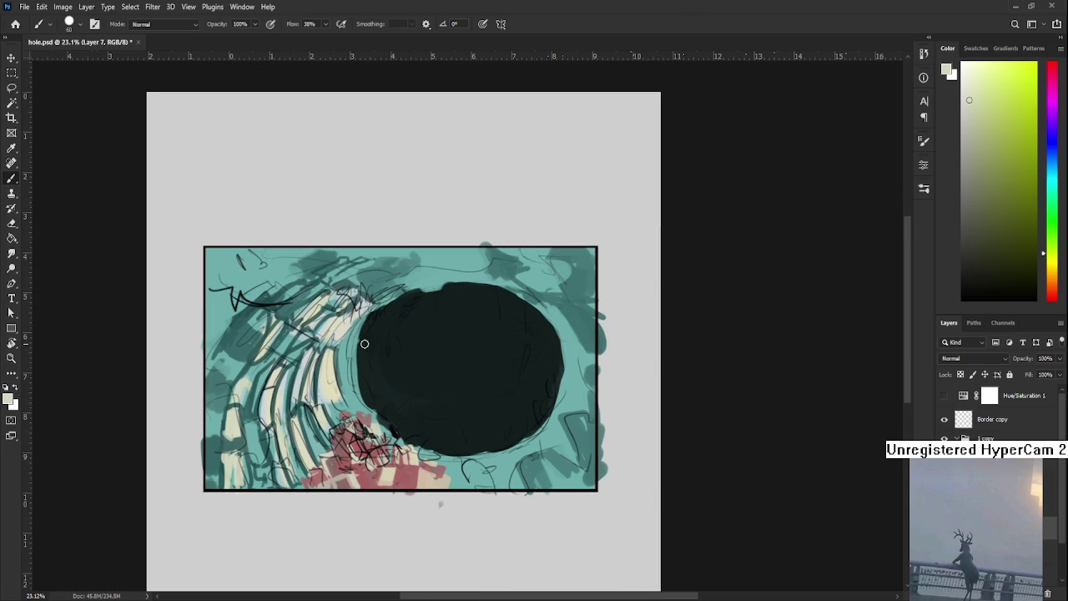
# Sample the ribs' cream and the adjacent greenish teals
pyautogui.keyDown('alt'); pyautogui.click(334, 368); pyautogui.keyUp('alt')
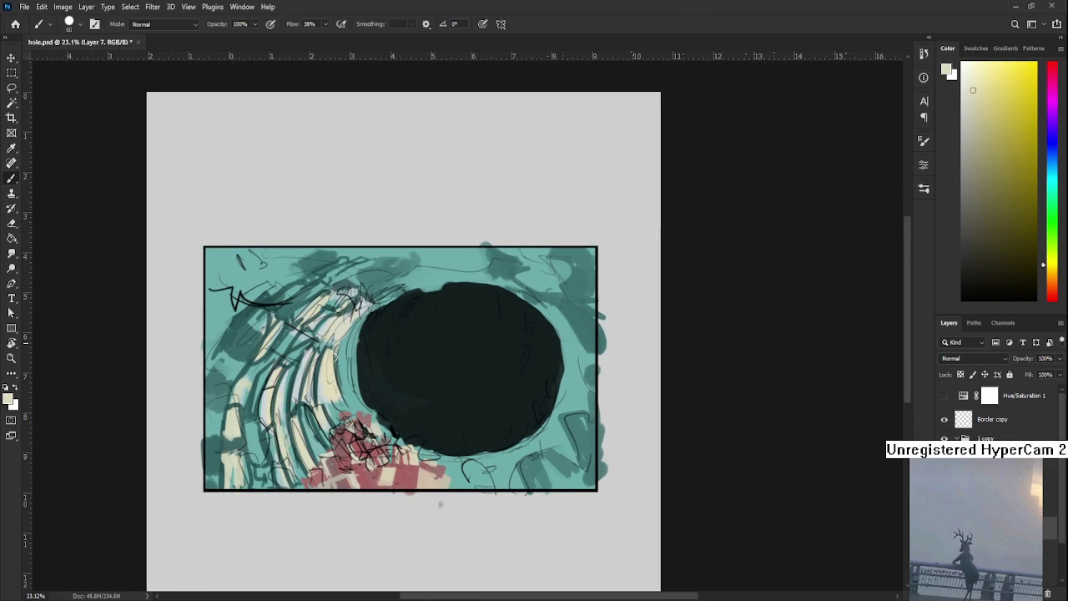
pyautogui.keyDown('alt'); pyautogui.click(346, 349); pyautogui.keyUp('alt')
pyautogui.keyDown('alt'); pyautogui.click(331, 364); pyautogui.keyUp('alt')
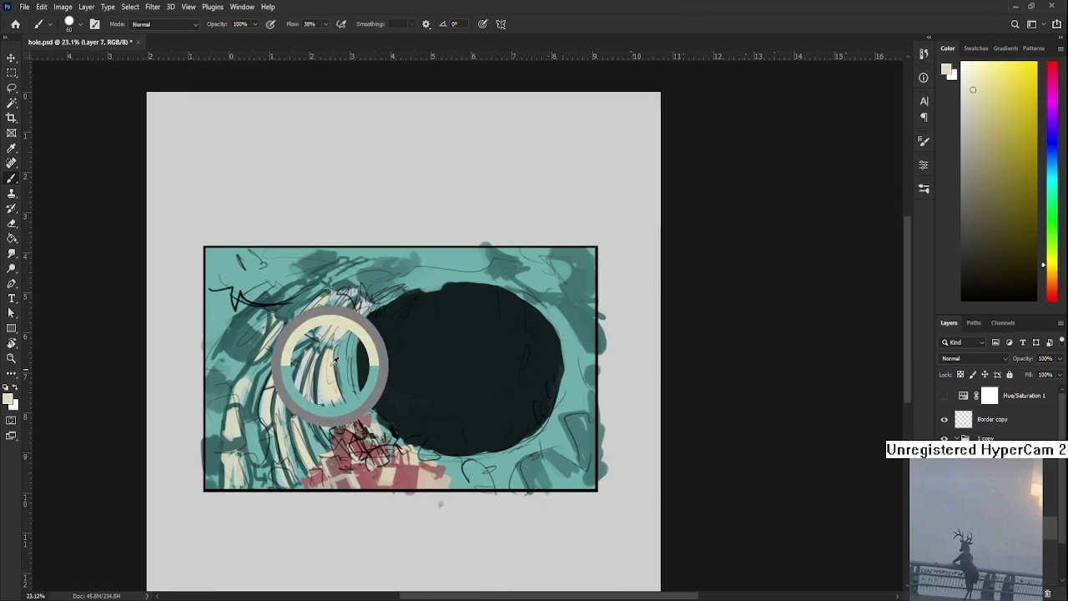
pyautogui.keyDown('alt'); pyautogui.click(343, 345); pyautogui.keyUp('alt')
pyautogui.keyDown('alt'); pyautogui.click(334, 364); pyautogui.keyUp('alt')
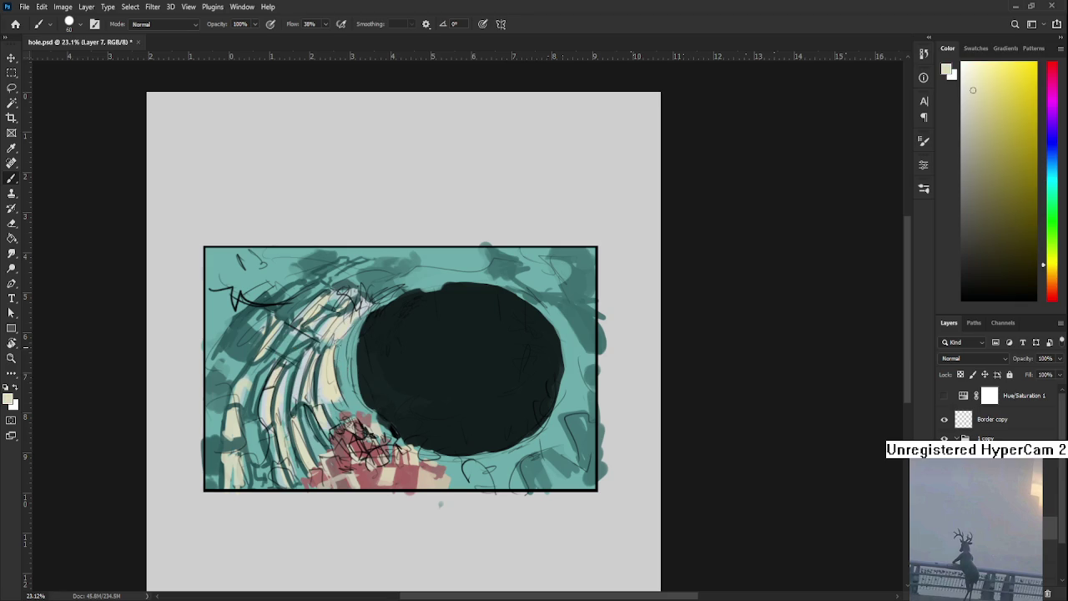
pyautogui.keyDown('alt'); pyautogui.click(344, 347); pyautogui.keyUp('alt')
pyautogui.keyDown('alt'); pyautogui.click(342, 353); pyautogui.keyUp('alt')
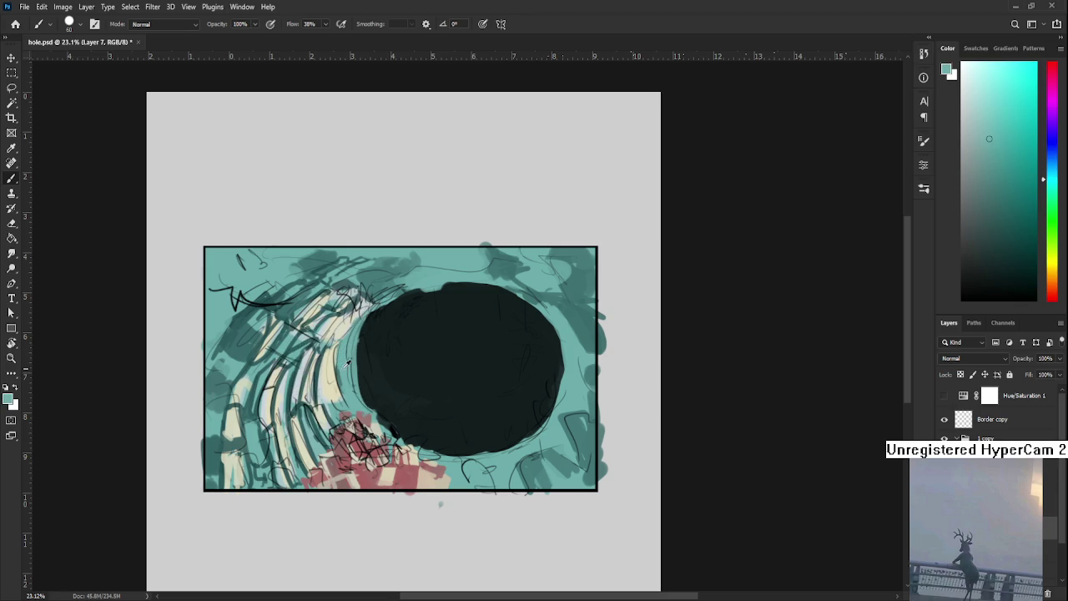
pyautogui.keyDown('alt'); pyautogui.click(332, 362); pyautogui.keyUp('alt')
pyautogui.keyDown('alt'); pyautogui.click(347, 348); pyautogui.keyUp('alt')
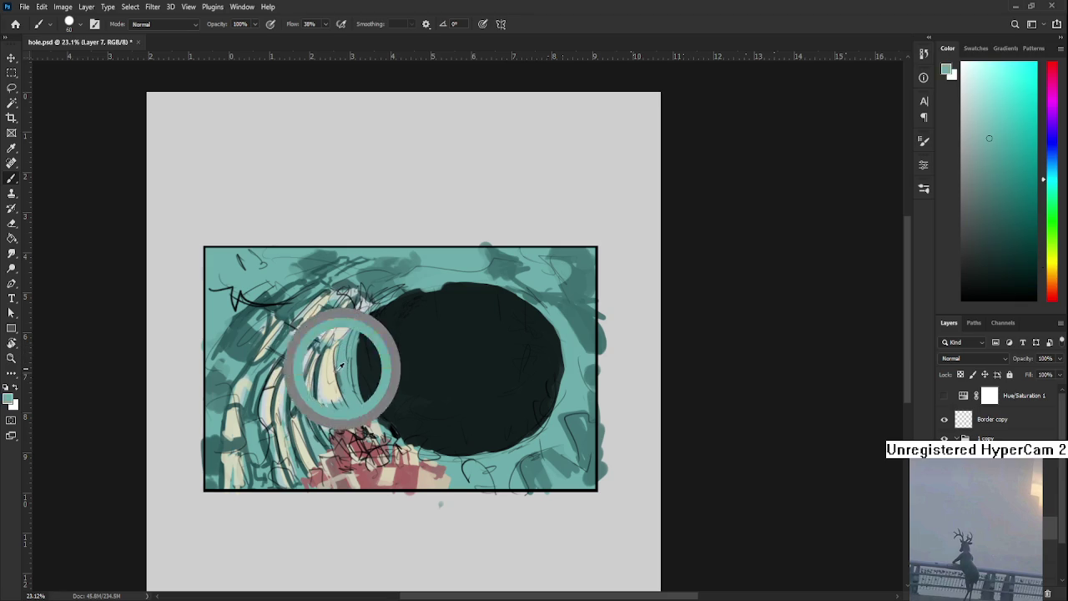
pyautogui.keyDown('alt'); pyautogui.click(331, 371); pyautogui.keyUp('alt')
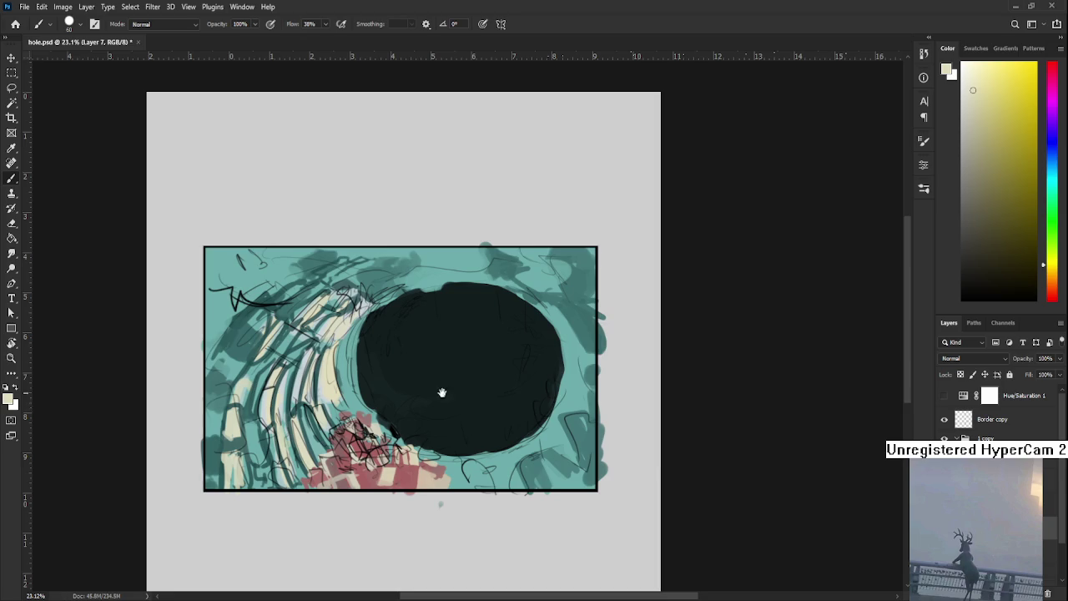
# Brush a dark stroke extending the hole's left edge into the tunnel
pyautogui.scroll(3, 448, 398)
pyautogui.hscroll(2, 447, 398)
pyautogui.keyDown('alt'); pyautogui.click(342, 395); pyautogui.keyUp('alt')
pyautogui.moveTo(327, 386); pyautogui.dragTo(327, 428)
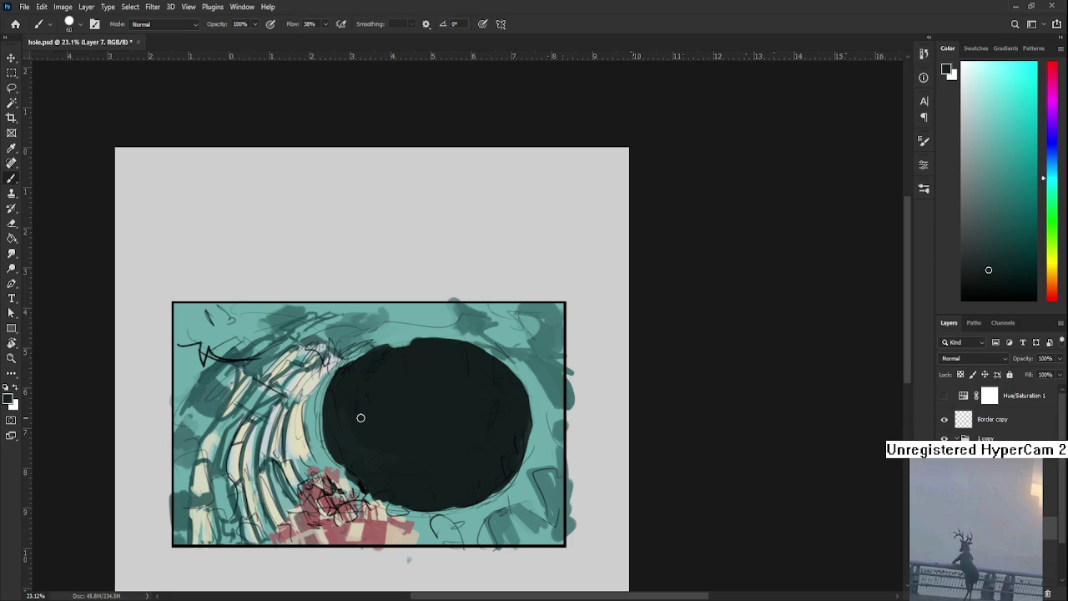
# Sample teals around the hole's edge, then return to the recent-files Home screen
pyautogui.keyDown('alt'); pyautogui.click(353, 381); pyautogui.keyUp('alt')
pyautogui.keyDown('alt'); pyautogui.click(325, 405); pyautogui.keyUp('alt')
pyautogui.keyDown('alt'); pyautogui.click(330, 381); pyautogui.keyUp('alt')
pyautogui.moveTo(387, 394); pyautogui.dragTo(420, 399)
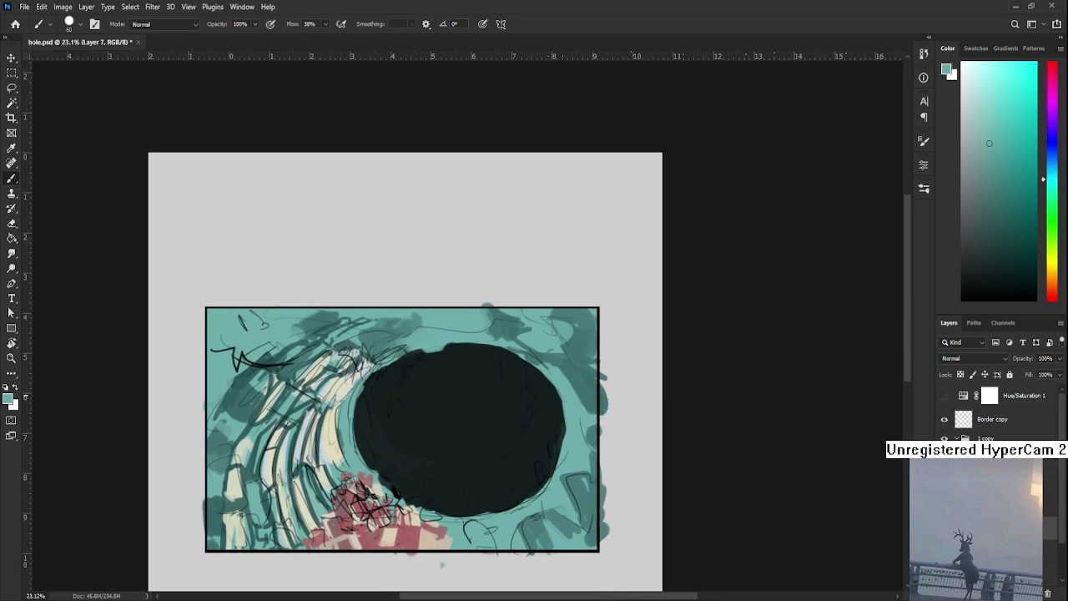
pyautogui.click(18, 23)
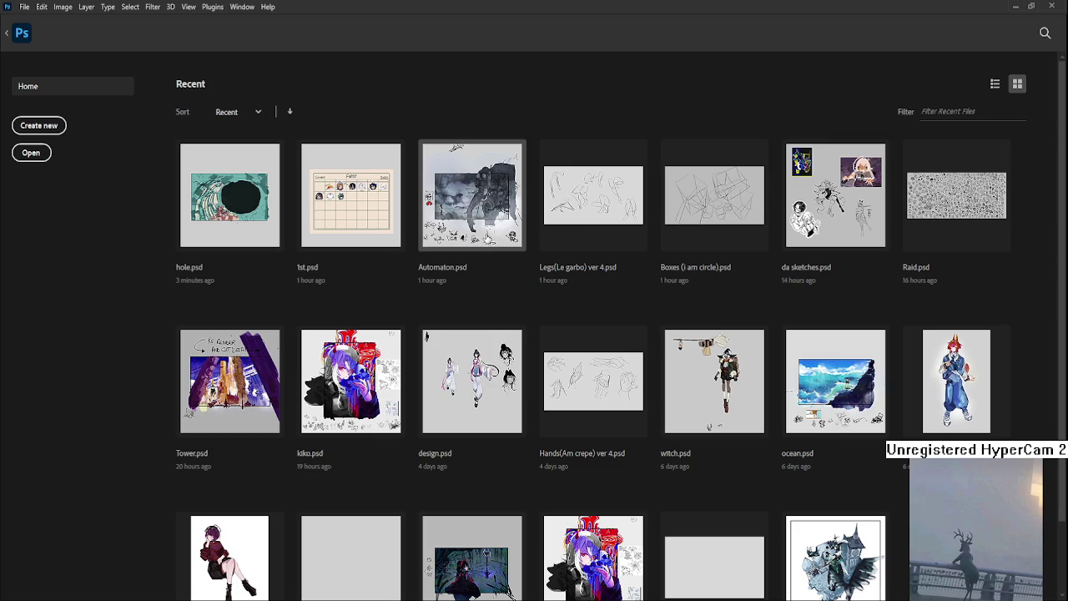
# Open Automaton.psd from recent files and zoom in and out to study it
pyautogui.click(487, 237)
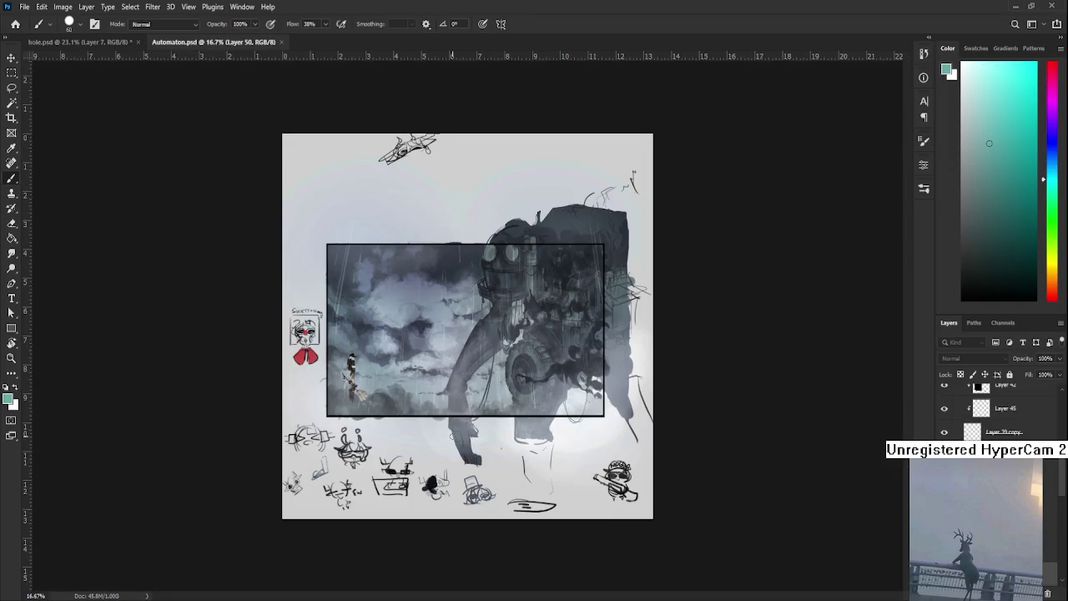
pyautogui.scroll(2, 523, 372)
pyautogui.scroll(1, 523, 372)
pyautogui.scroll(1, 523, 372)
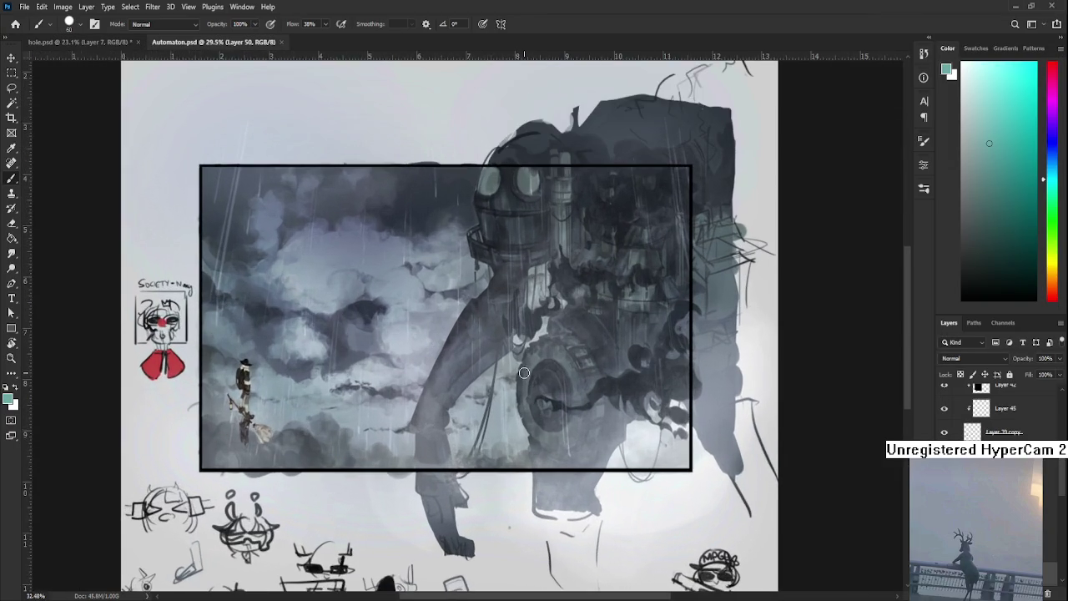
pyautogui.scroll(1, 523, 372)
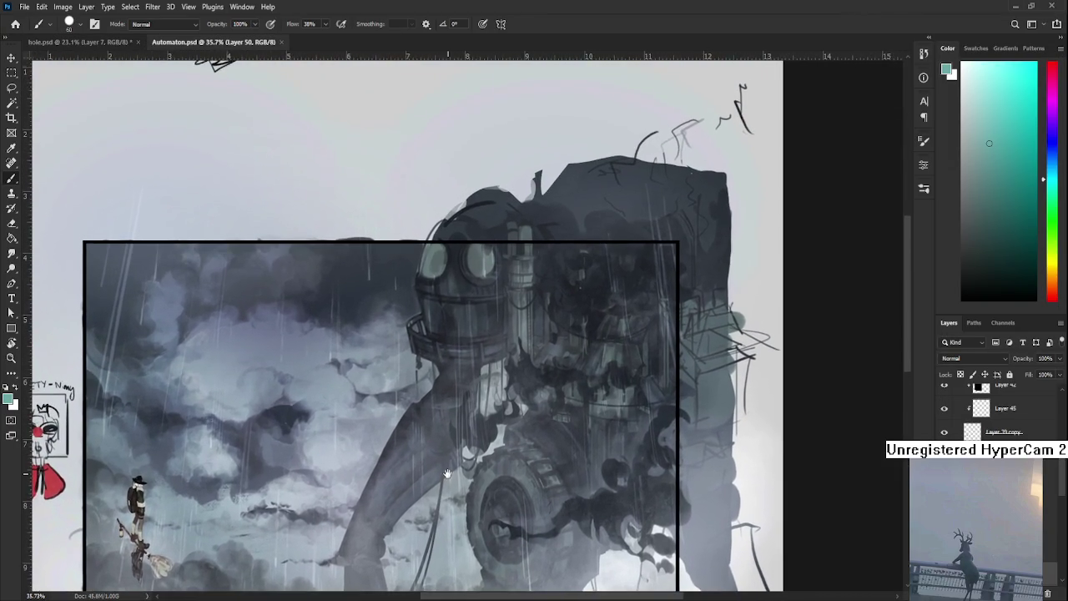
pyautogui.moveTo(523, 371); pyautogui.dragTo(482, 472)
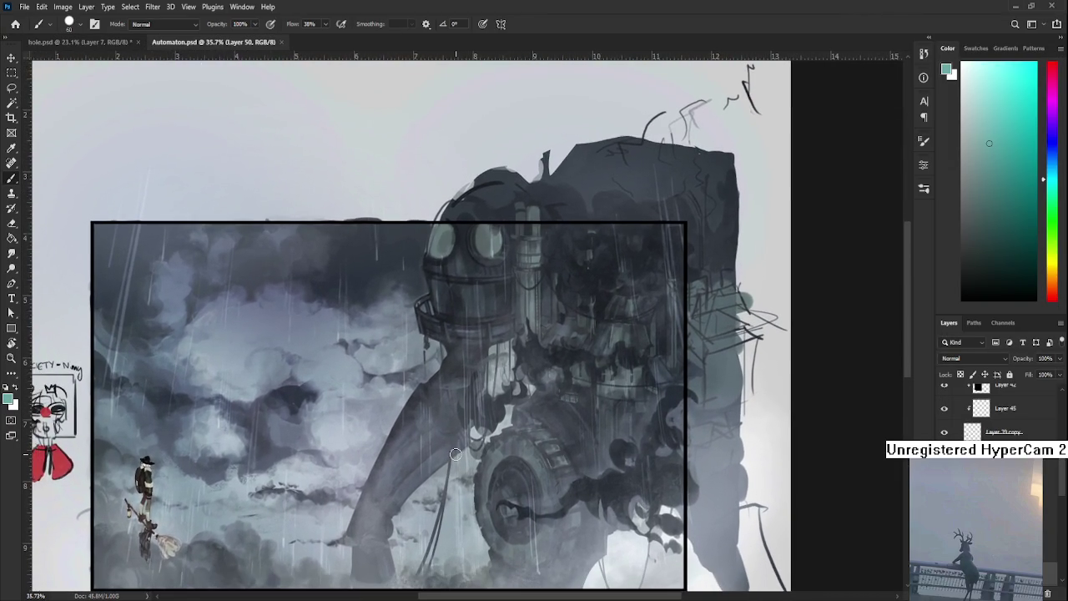
pyautogui.scroll(-1, 455, 454)
pyautogui.scroll(-1, 455, 454)
pyautogui.scroll(-2, 455, 454)
pyautogui.scroll(1, 467, 417)
pyautogui.scroll(2, 475, 382)
pyautogui.scroll(1, 475, 383)
pyautogui.scroll(-1, 435, 439)
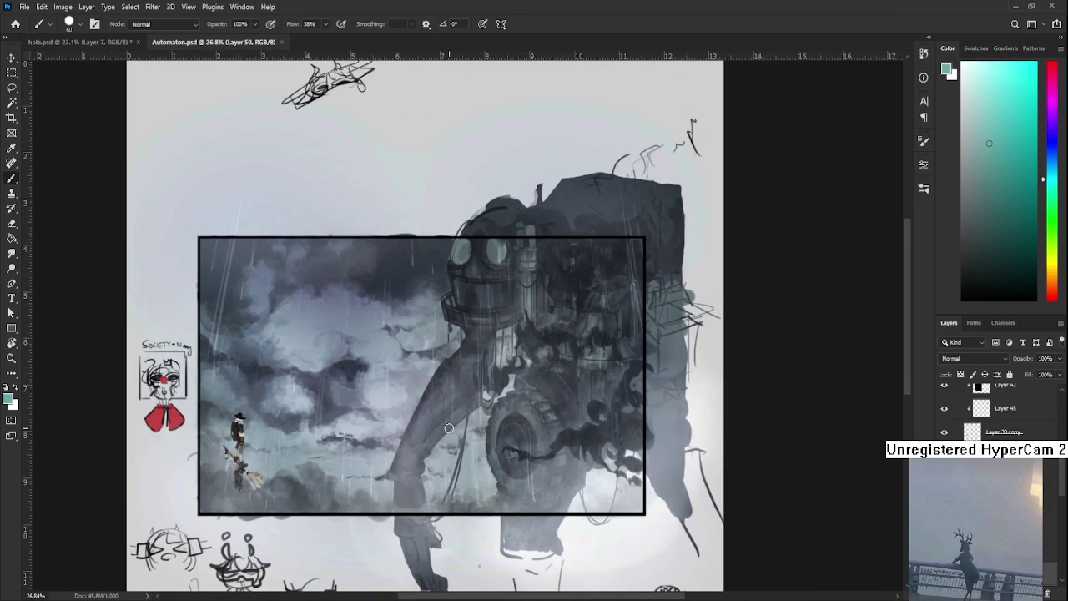
pyautogui.scroll(-1, 484, 417)
pyautogui.scroll(1, 534, 405)
pyautogui.scroll(1, 575, 396)
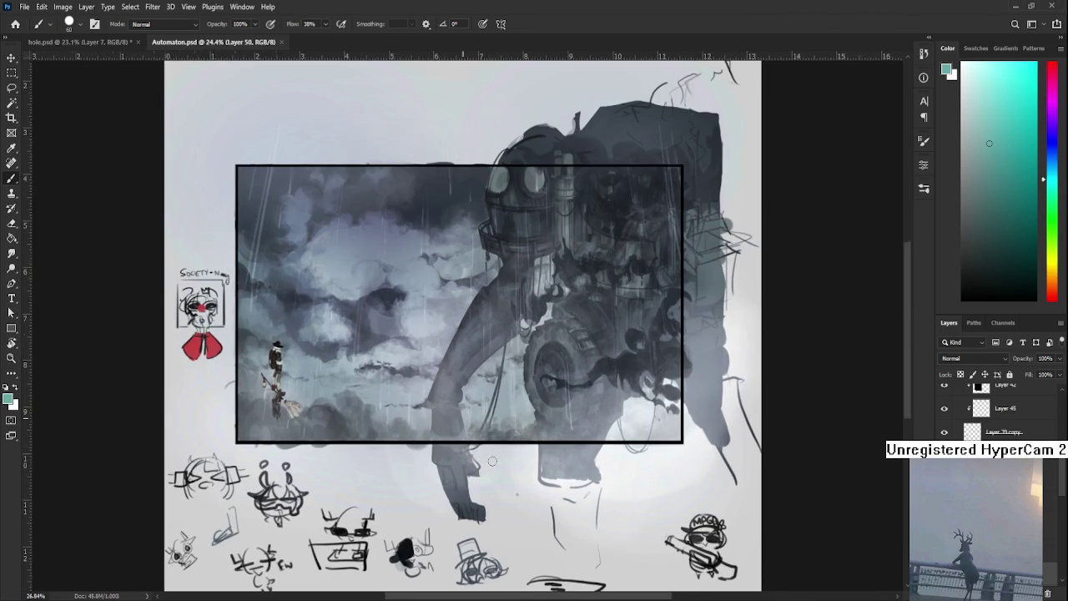
pyautogui.scroll(-1, 584, 404)
pyautogui.scroll(-1, 590, 431)
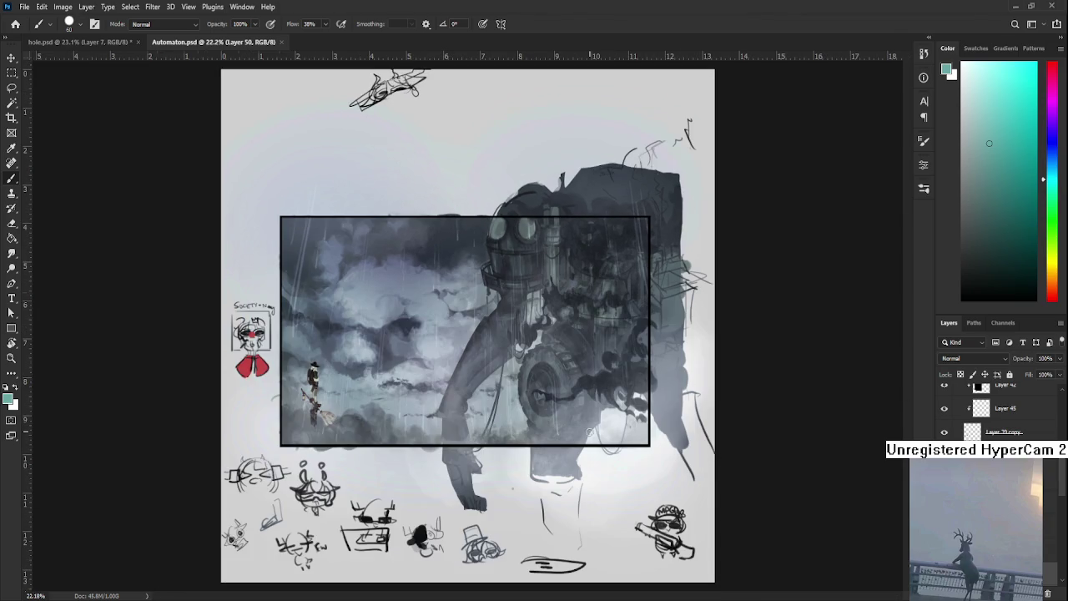
pyautogui.scroll(1, 584, 429)
pyautogui.scroll(1, 550, 442)
pyautogui.scroll(1, 517, 451)
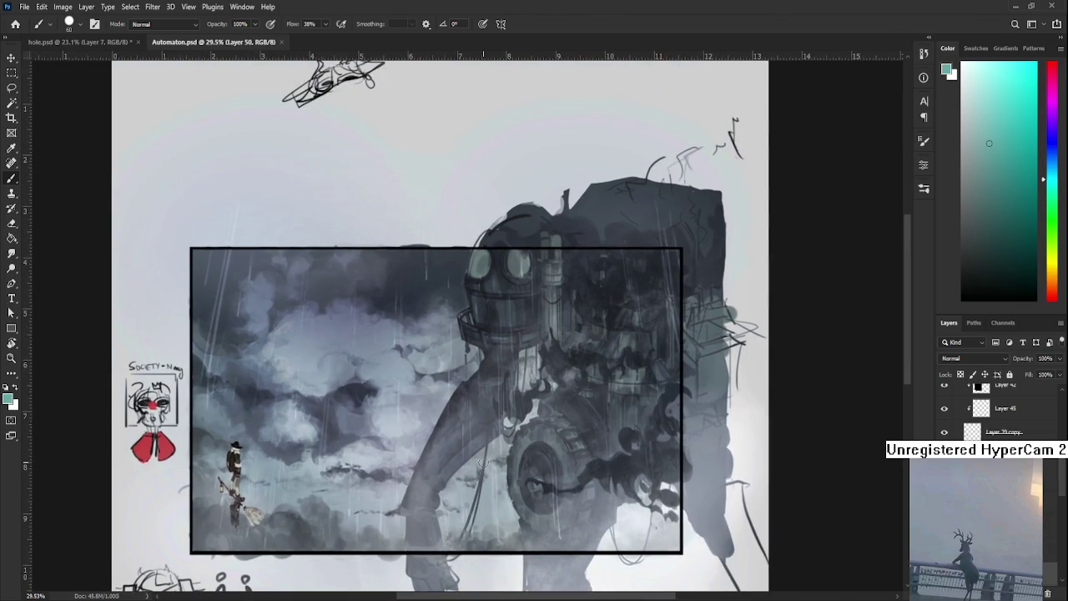
pyautogui.scroll(-1, 481, 462)
pyautogui.scroll(-1, 482, 461)
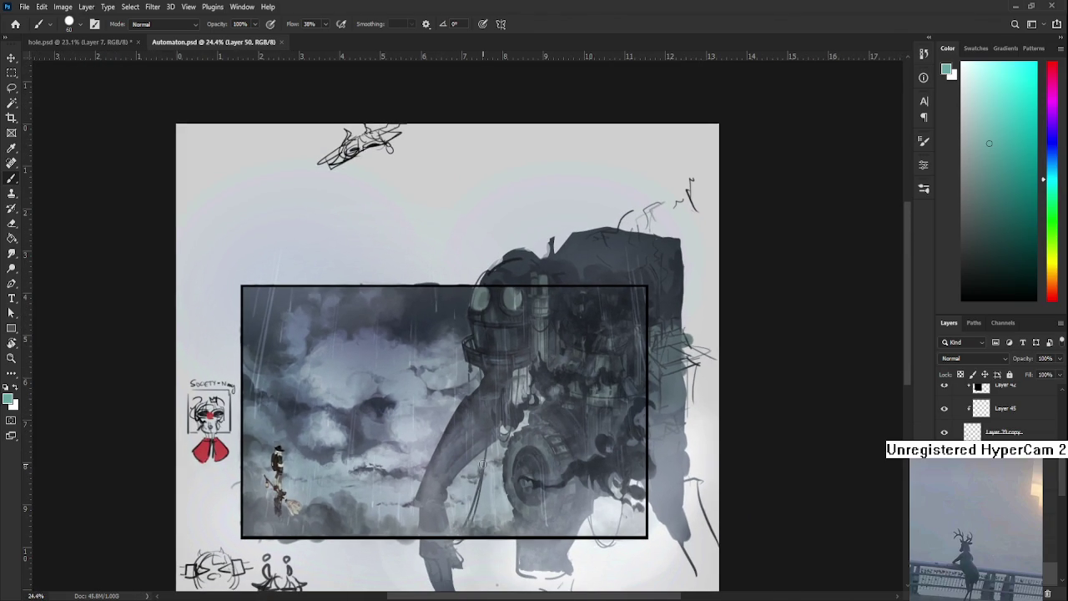
# Keep zooming around Automaton.psd, shifting the view toward the small character
pyautogui.scroll(1, 492, 261)
pyautogui.scroll(2, 479, 313)
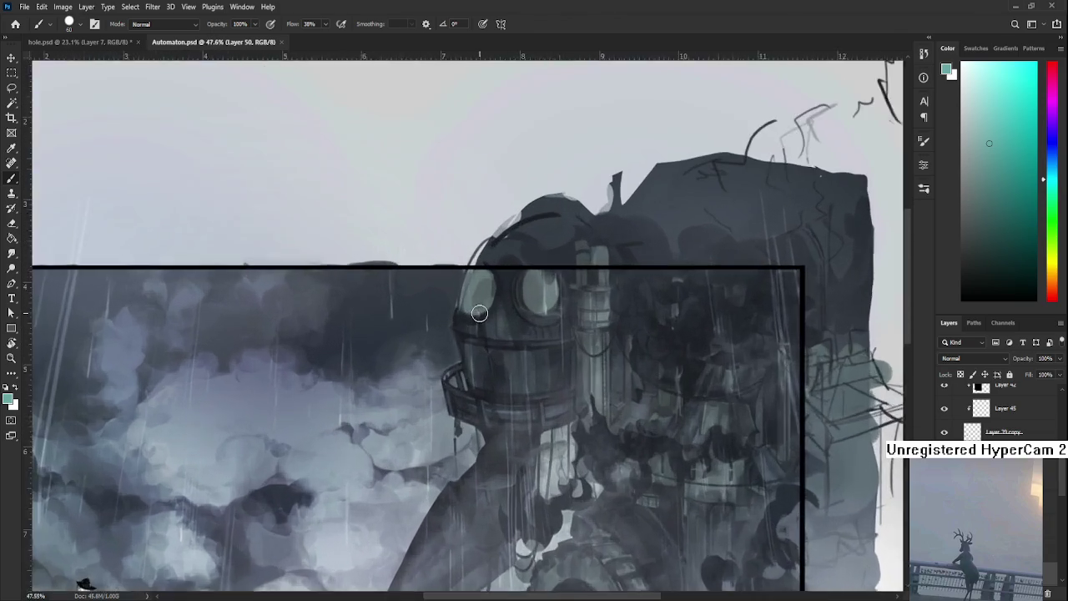
pyautogui.scroll(-1, 480, 313)
pyautogui.scroll(-1, 478, 315)
pyautogui.scroll(-1, 478, 316)
pyautogui.scroll(-1, 478, 316)
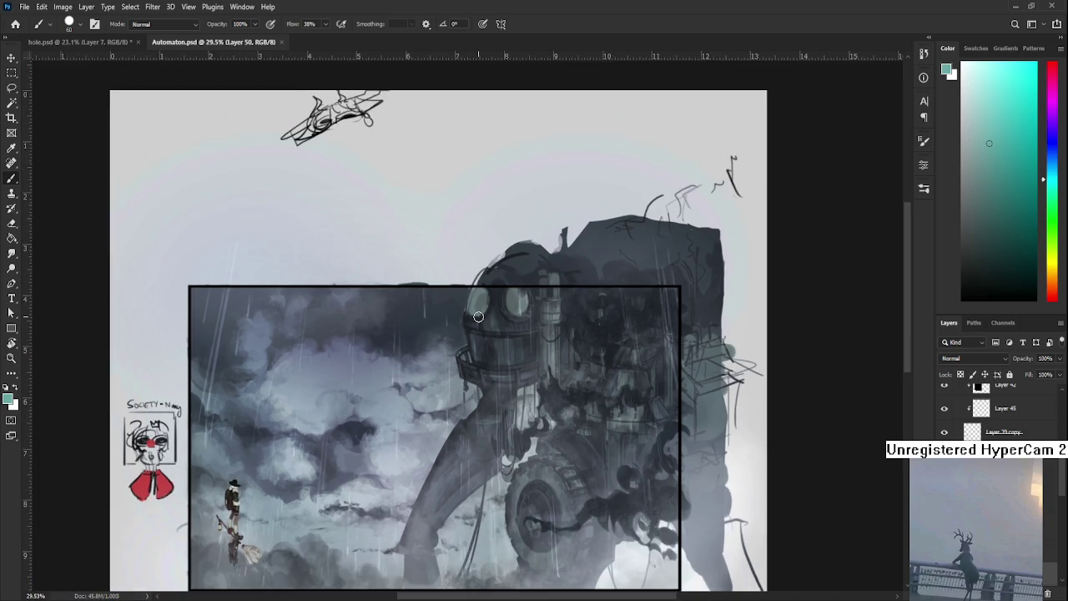
pyautogui.scroll(-1, 478, 316)
pyautogui.scroll(-1, 478, 316)
pyautogui.scroll(1, 478, 316)
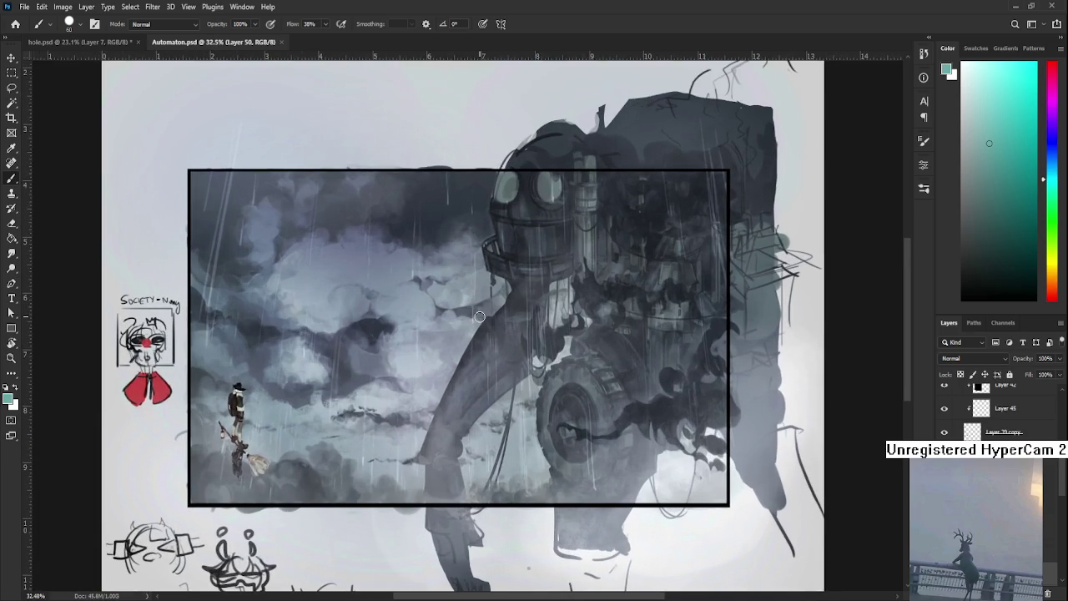
pyautogui.scroll(-1, 449, 391)
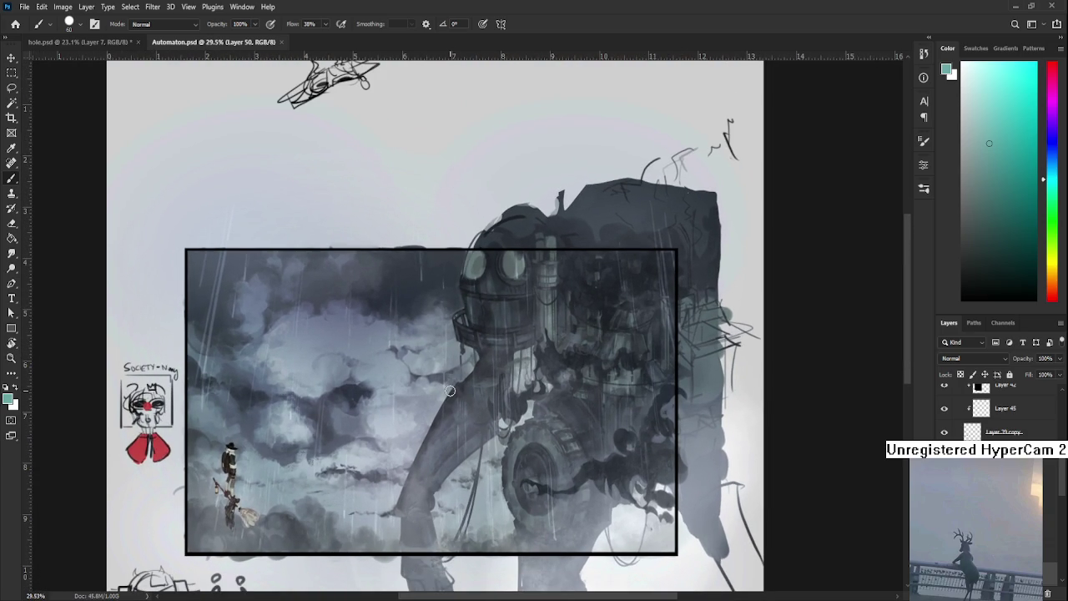
pyautogui.scroll(-2, 449, 390)
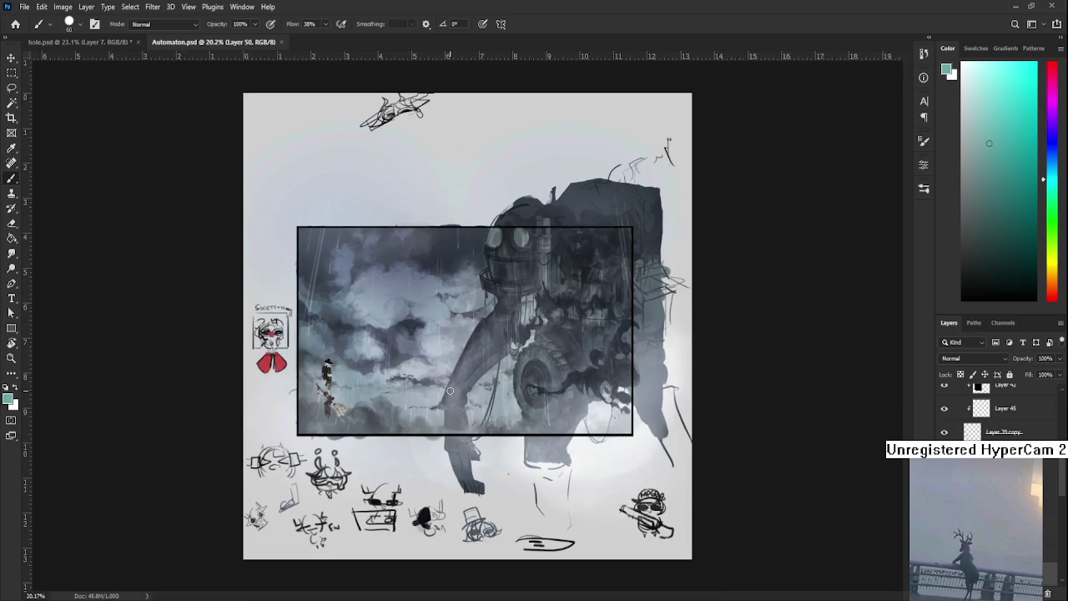
pyautogui.scroll(1, 452, 382)
pyautogui.scroll(1, 459, 373)
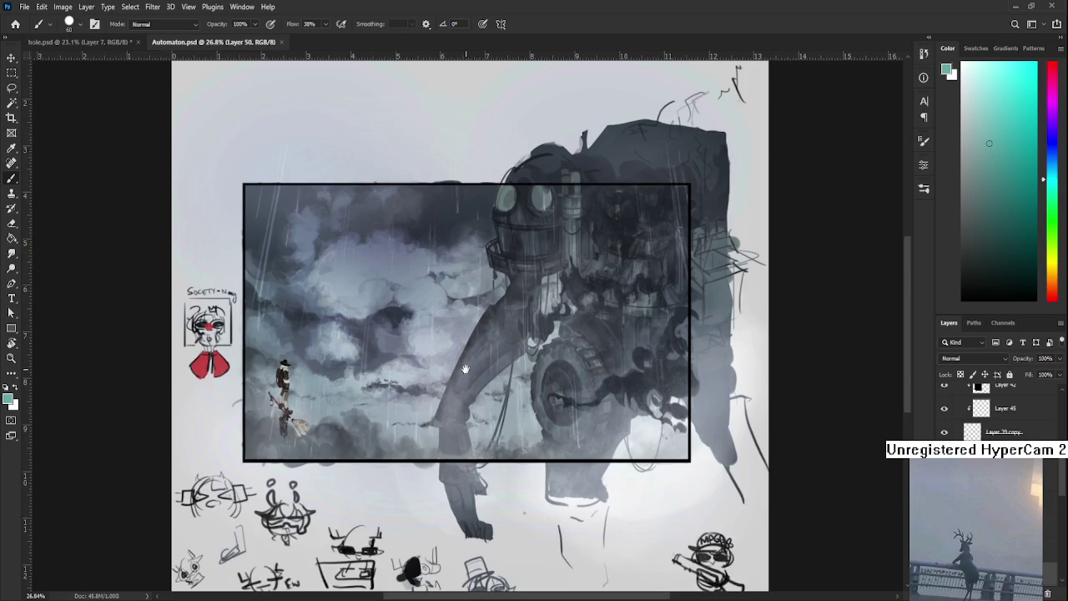
pyautogui.scroll(1, 454, 400)
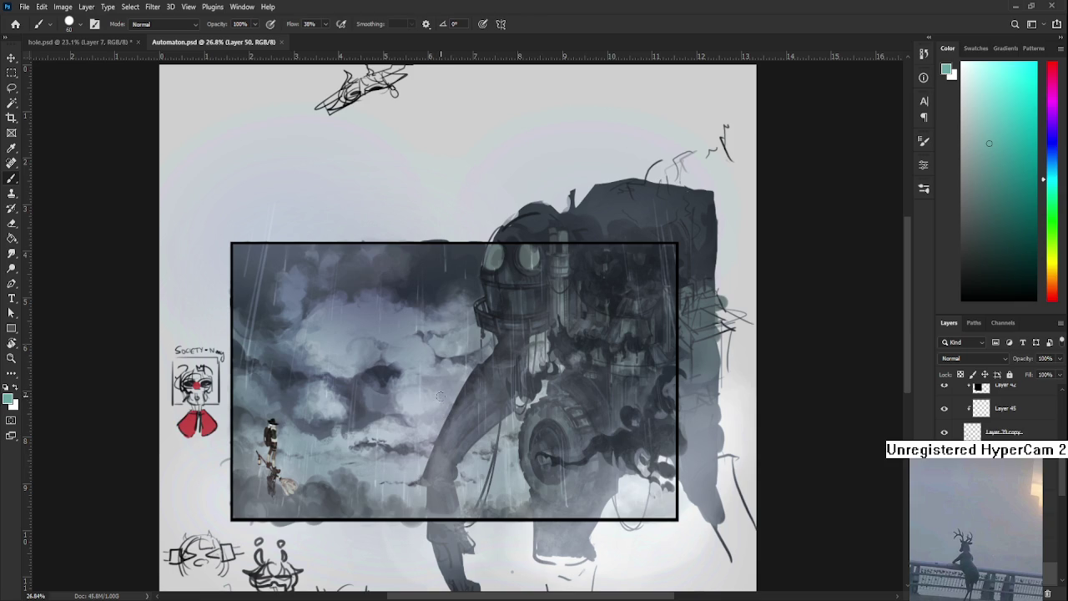
pyautogui.scroll(4, 447, 392)
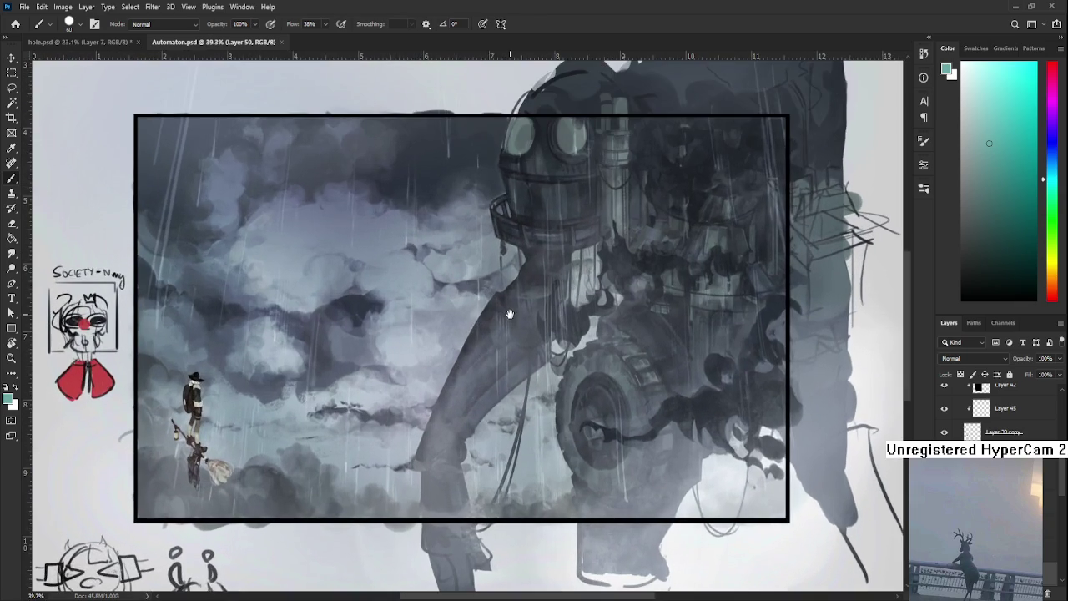
pyautogui.moveTo(509, 314); pyautogui.dragTo(494, 397)
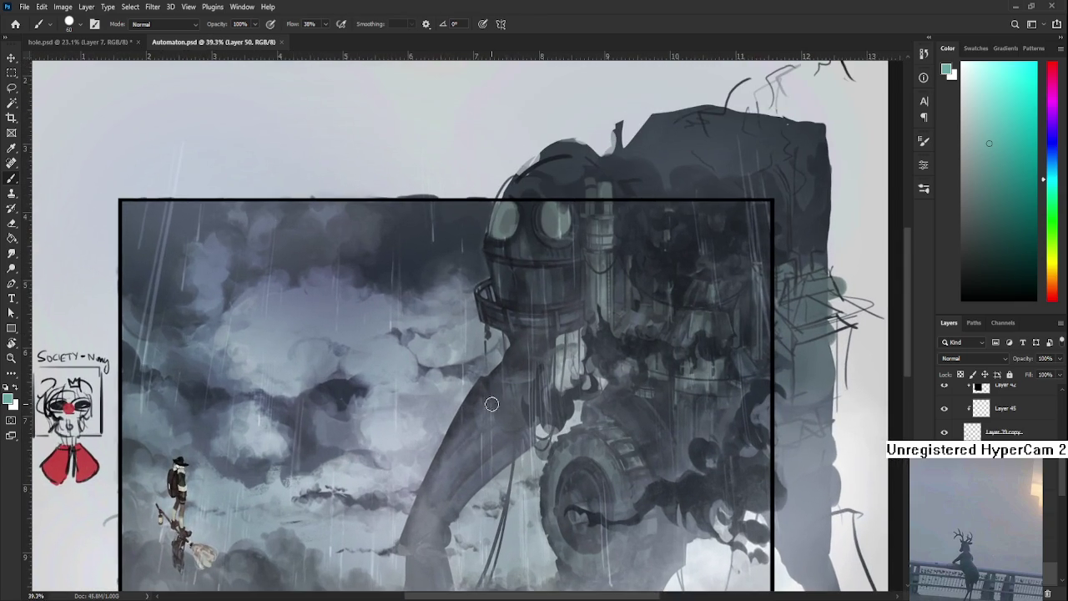
pyautogui.scroll(3, 190, 384)
pyautogui.scroll(2, 190, 384)
pyautogui.scroll(-3, 190, 384)
pyautogui.scroll(-1, 253, 202)
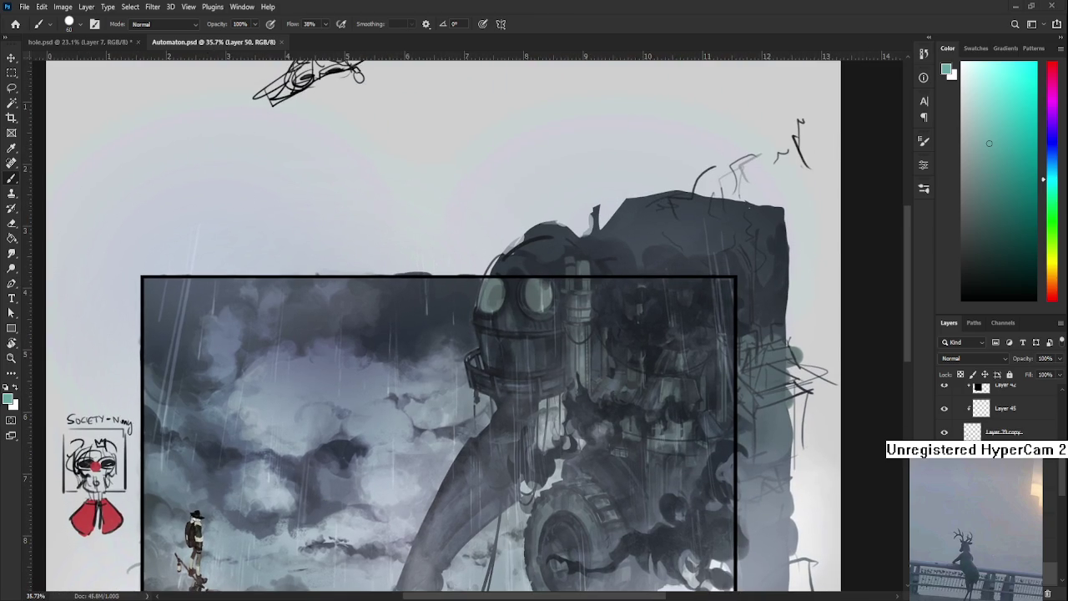
# Close Automaton.psd so hole.psd is the only open document
pyautogui.click(282, 41)
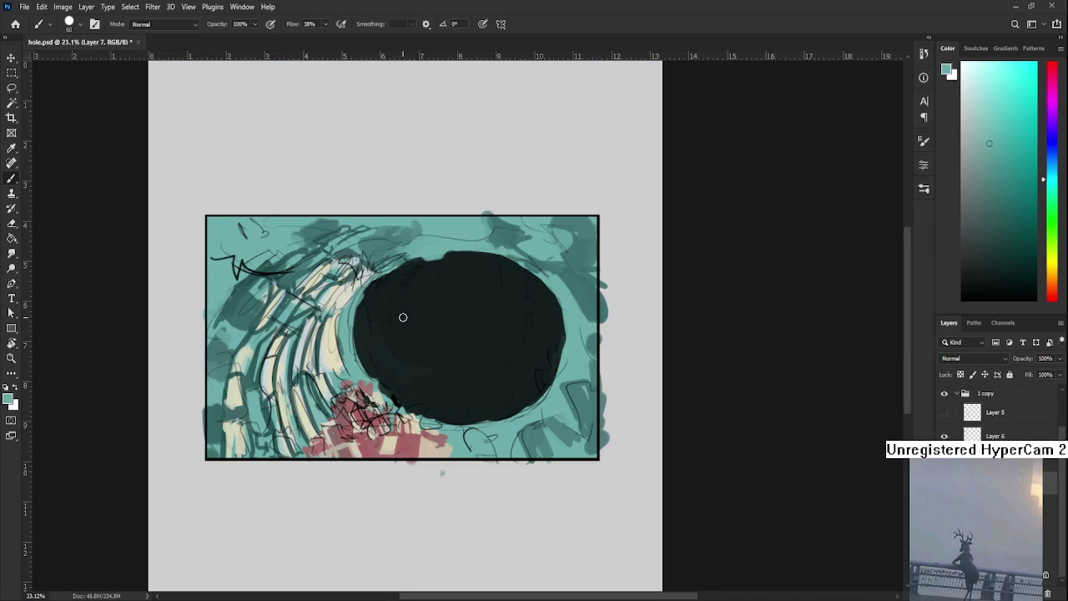
pyautogui.scroll(1, 400, 316)
pyautogui.scroll(1, 395, 401)
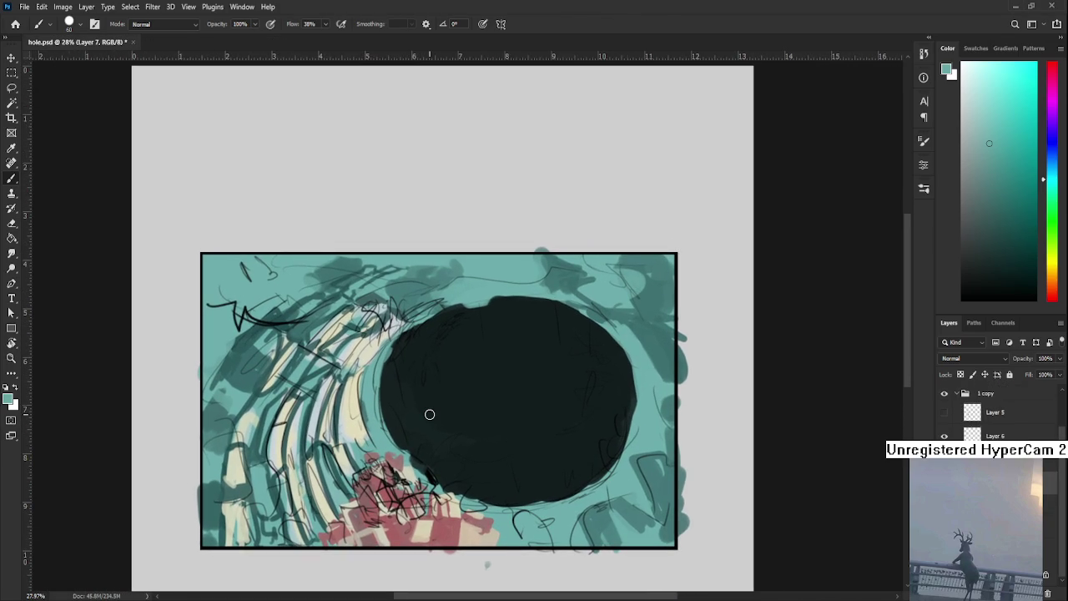
pyautogui.keyDown('alt'); pyautogui.click(367, 402); pyautogui.keyUp('alt')
pyautogui.keyDown('alt'); pyautogui.click(367, 412); pyautogui.keyUp('alt')
pyautogui.scroll(1, 429, 403)
# Reframe hole.psd and sample the teal wall and dark hole colours at its left
pyautogui.scroll(-1, 429, 397)
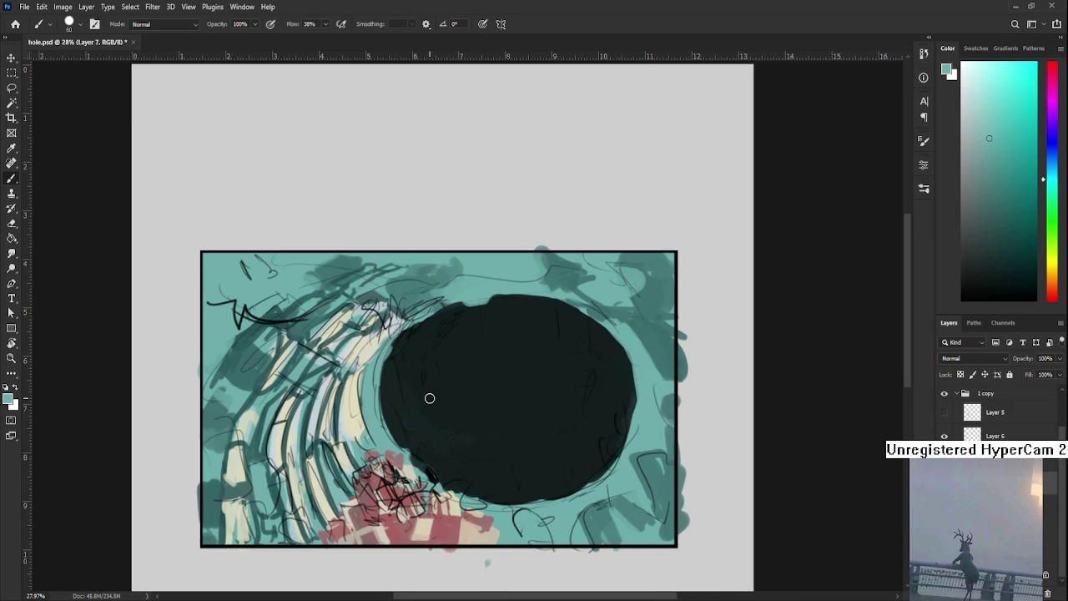
pyautogui.scroll(-1, 475, 358)
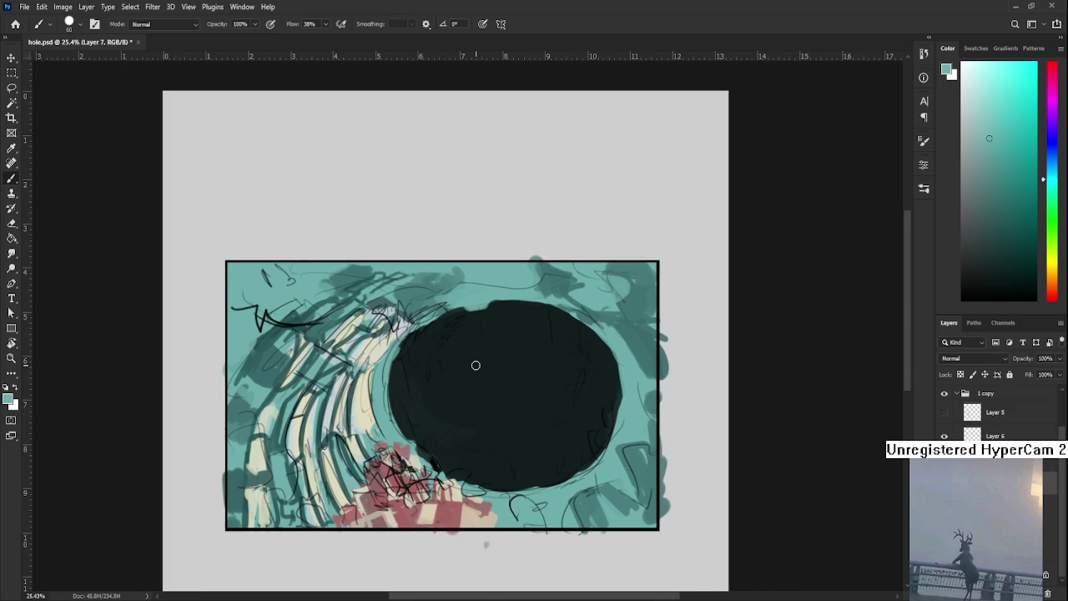
pyautogui.moveTo(486, 386); pyautogui.dragTo(386, 438)
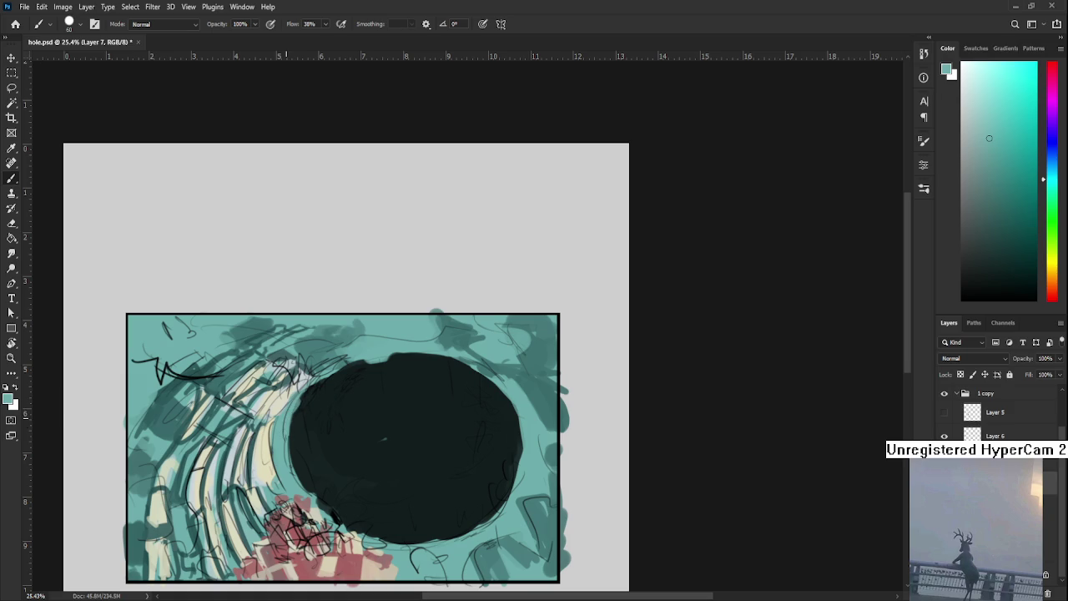
pyautogui.moveTo(280, 430); pyautogui.dragTo(293, 402)
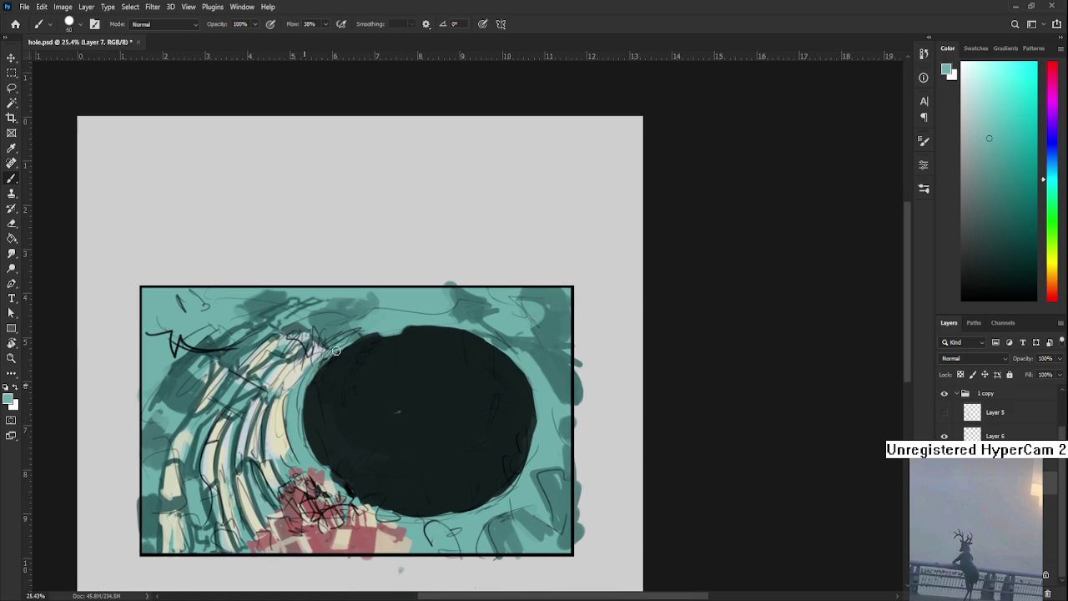
pyautogui.keyDown('alt'); pyautogui.click(305, 384); pyautogui.keyUp('alt')
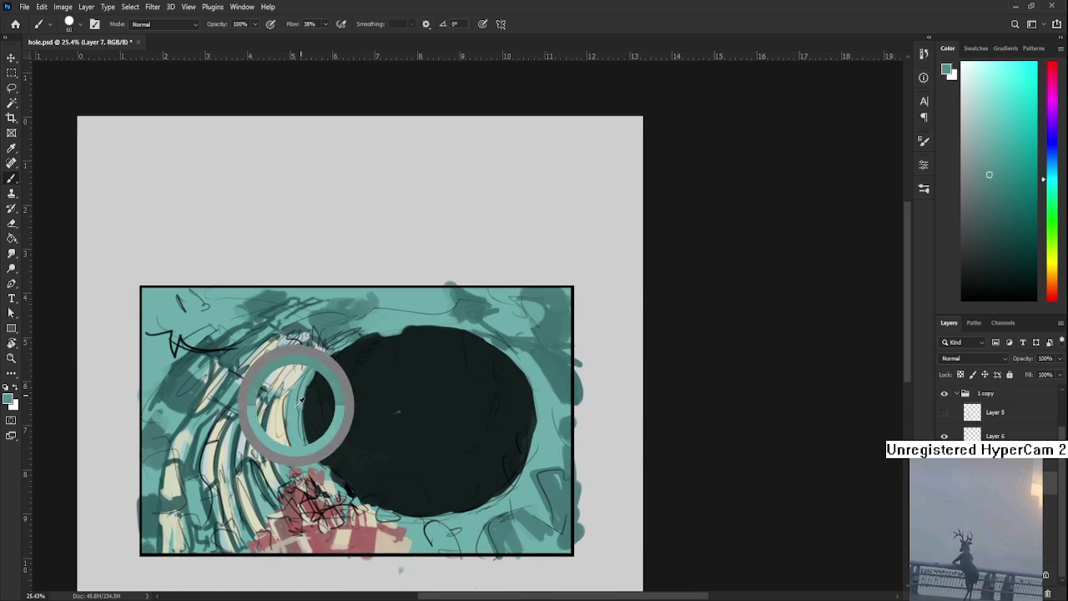
pyautogui.keyDown('alt'); pyautogui.click(305, 387); pyautogui.keyUp('alt')
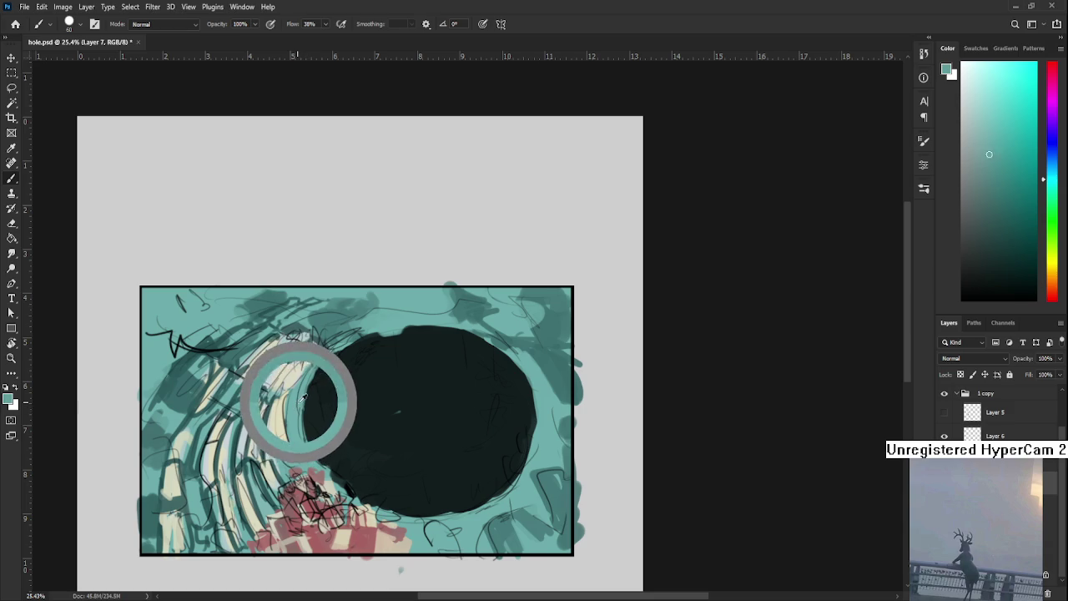
pyautogui.keyDown('alt'); pyautogui.click(319, 379); pyautogui.keyUp('alt')
pyautogui.keyDown('alt'); pyautogui.click(303, 389); pyautogui.keyUp('alt')
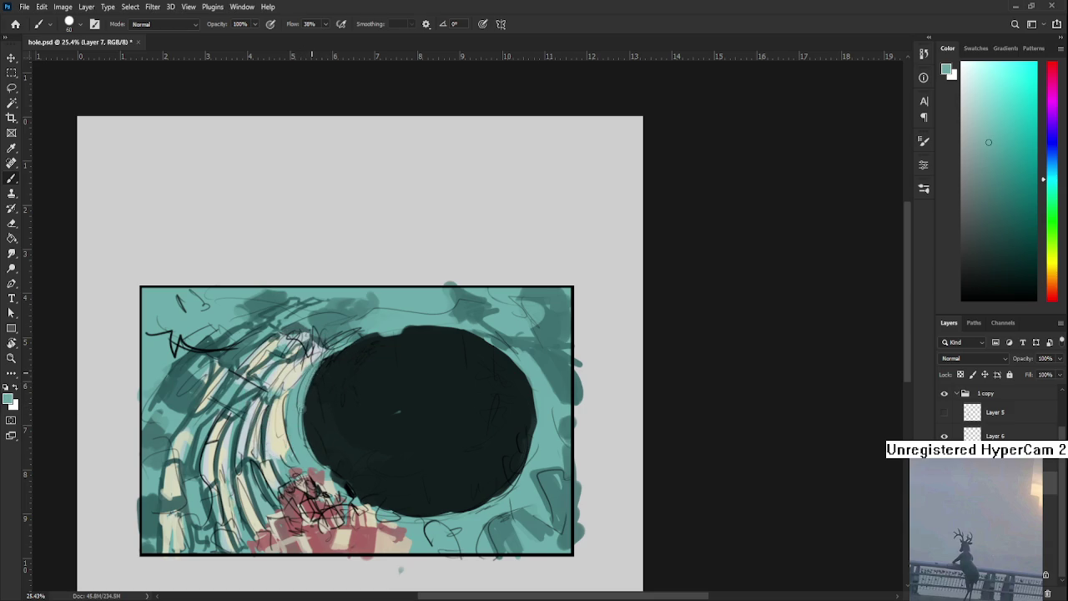
pyautogui.keyDown('alt'); pyautogui.click(298, 420); pyautogui.keyUp('alt')
pyautogui.moveTo(298, 420); pyautogui.dragTo(292, 399)
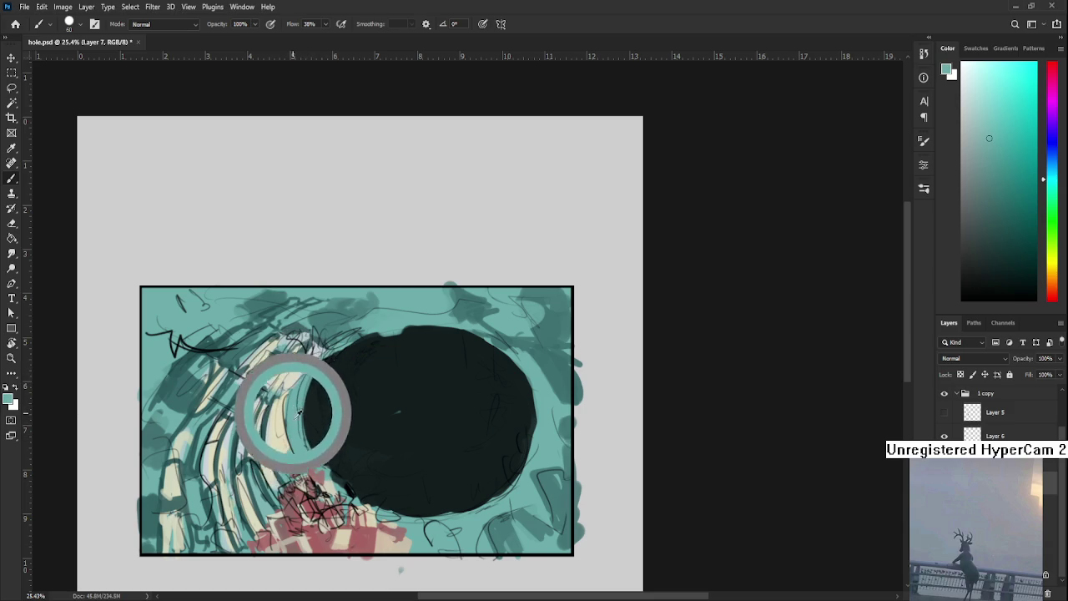
# Extend the hole's right edge upward with a dark stroke
pyautogui.keyDown('alt'); pyautogui.click(317, 446); pyautogui.keyUp('alt')
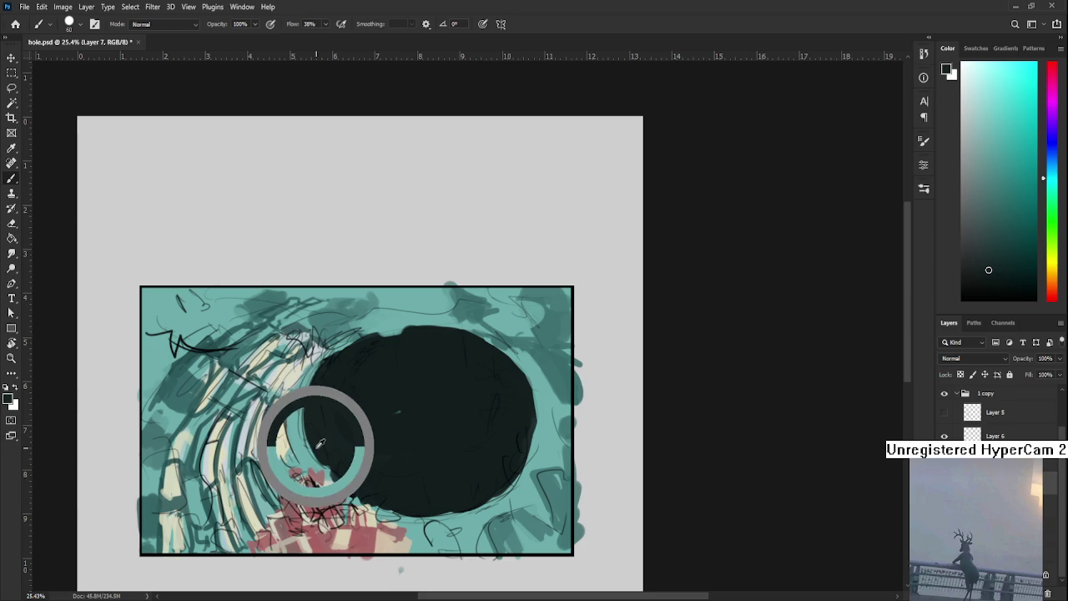
pyautogui.keyDown('alt'); pyautogui.click(316, 465); pyautogui.keyUp('alt')
pyautogui.keyDown('alt'); pyautogui.click(404, 524); pyautogui.keyUp('alt')
pyautogui.moveTo(441, 518); pyautogui.dragTo(378, 523)
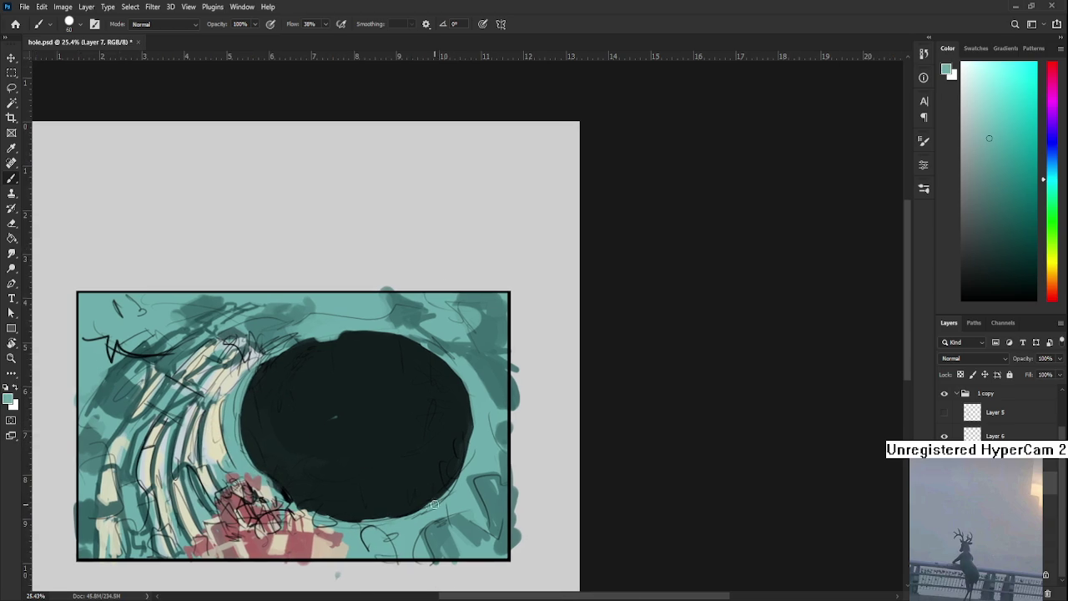
pyautogui.keyDown('alt'); pyautogui.click(450, 434); pyautogui.keyUp('alt')
pyautogui.moveTo(467, 430)
pyautogui.mouseDown()
pyautogui.moveTo(468, 457)
pyautogui.moveTo(467, 385)
pyautogui.mouseUp()
pyautogui.keyDown('alt'); pyautogui.click(462, 377); pyautogui.keyUp('alt')
pyautogui.keyDown('alt'); pyautogui.click(466, 384); pyautogui.keyUp('alt')
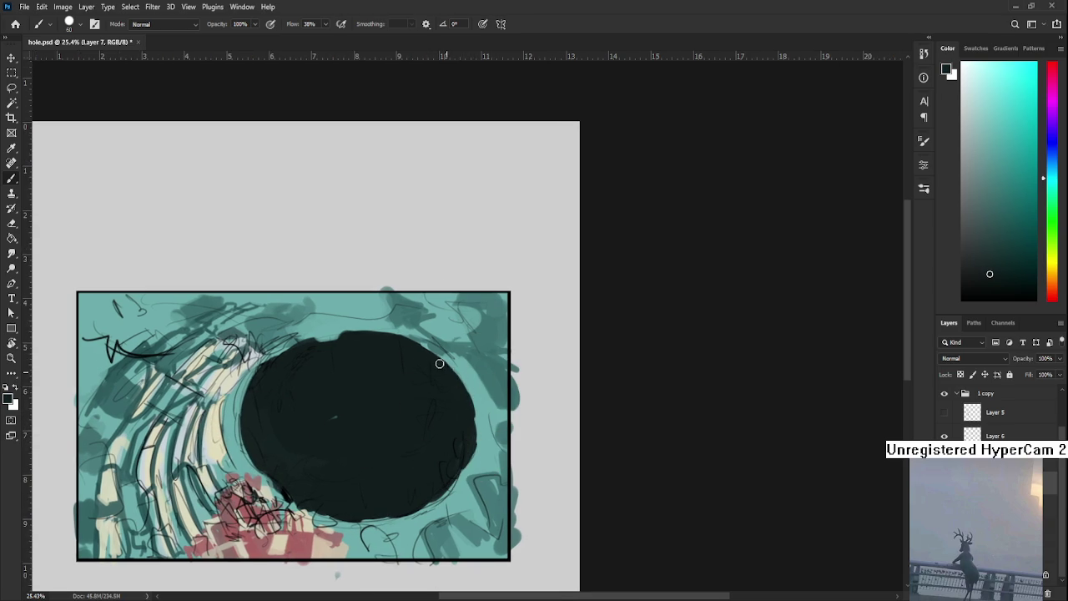
# Darken the hole's upper-right and upper-left edges
pyautogui.moveTo(415, 347); pyautogui.dragTo(435, 387)
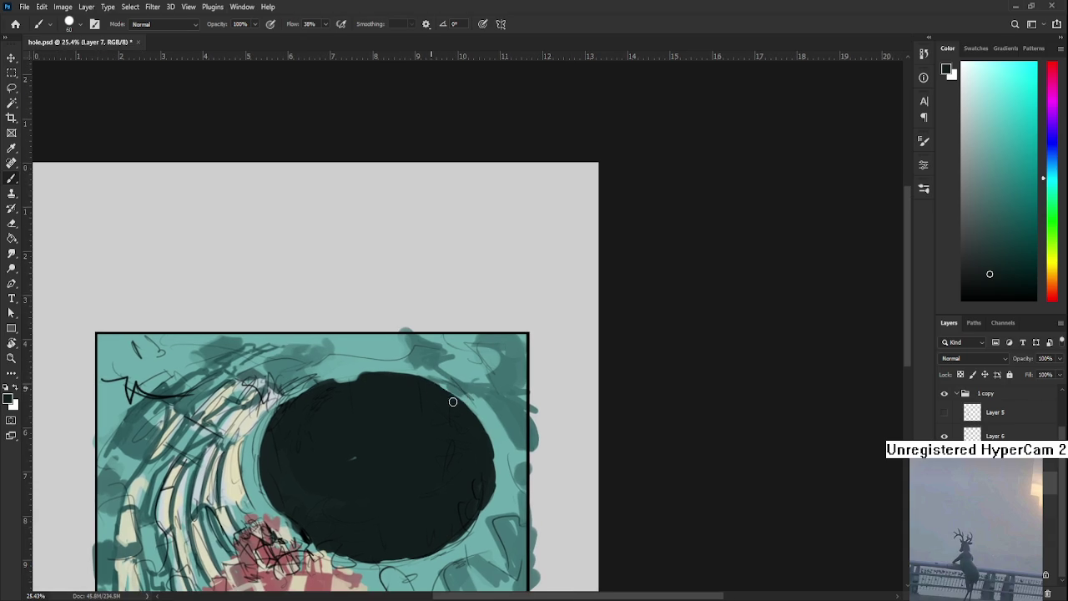
pyautogui.keyDown('alt'); pyautogui.click(443, 389); pyautogui.keyUp('alt')
pyautogui.moveTo(443, 389)
pyautogui.mouseDown()
pyautogui.moveTo(470, 406)
pyautogui.moveTo(460, 399)
pyautogui.mouseUp()
pyautogui.keyDown('alt'); pyautogui.click(333, 392); pyautogui.keyUp('alt')
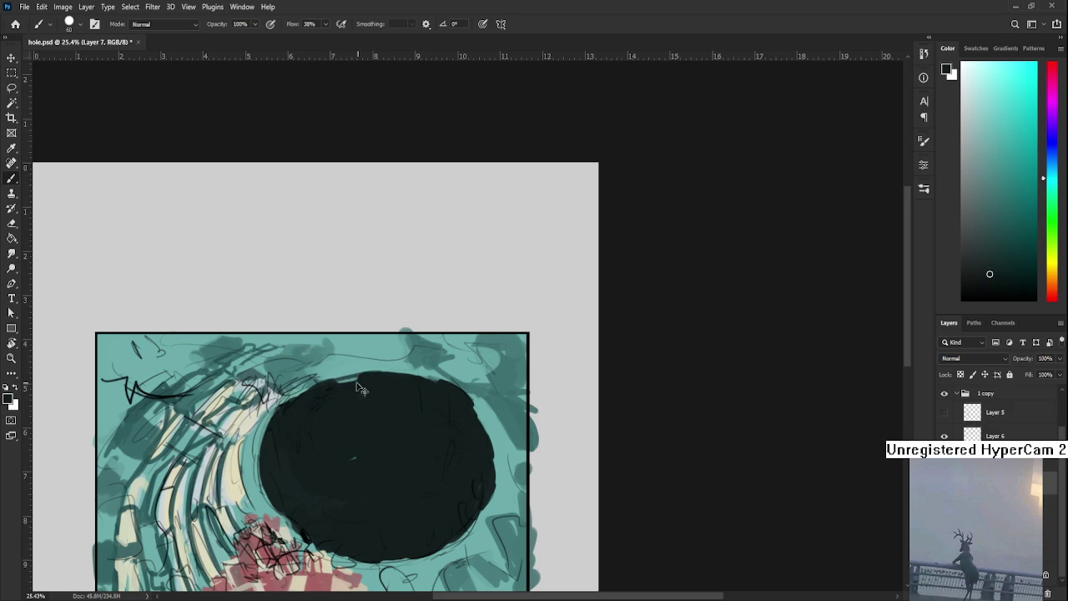
pyautogui.moveTo(320, 388); pyautogui.dragTo(360, 375)
# Extend the hole's lower-left rim toward the red patch and fit the painting on screen
pyautogui.moveTo(410, 412); pyautogui.dragTo(394, 396)
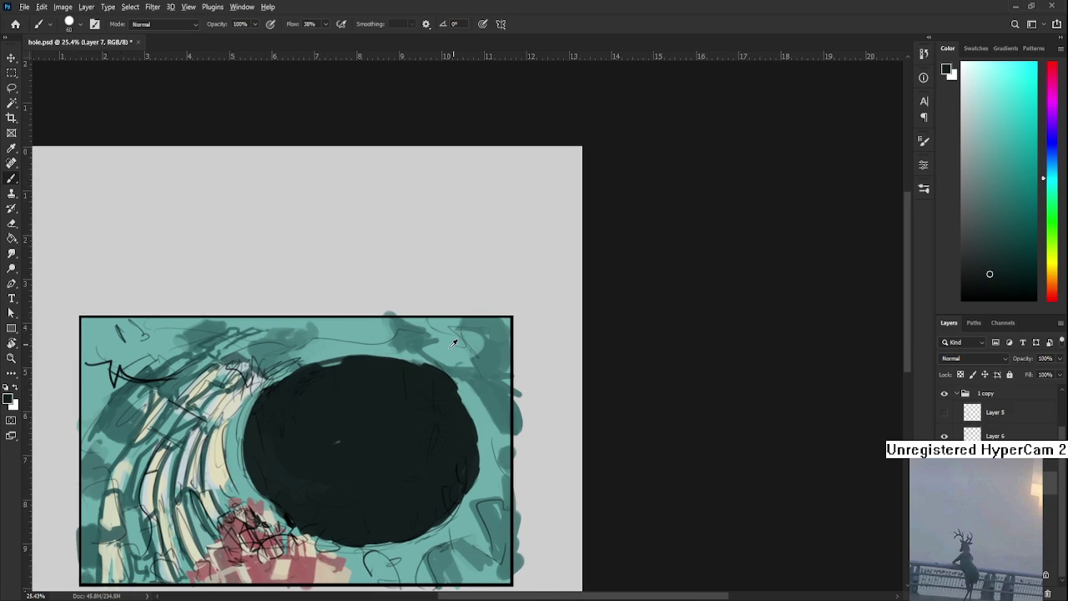
pyautogui.keyDown('alt'); pyautogui.click(405, 358); pyautogui.keyUp('alt')
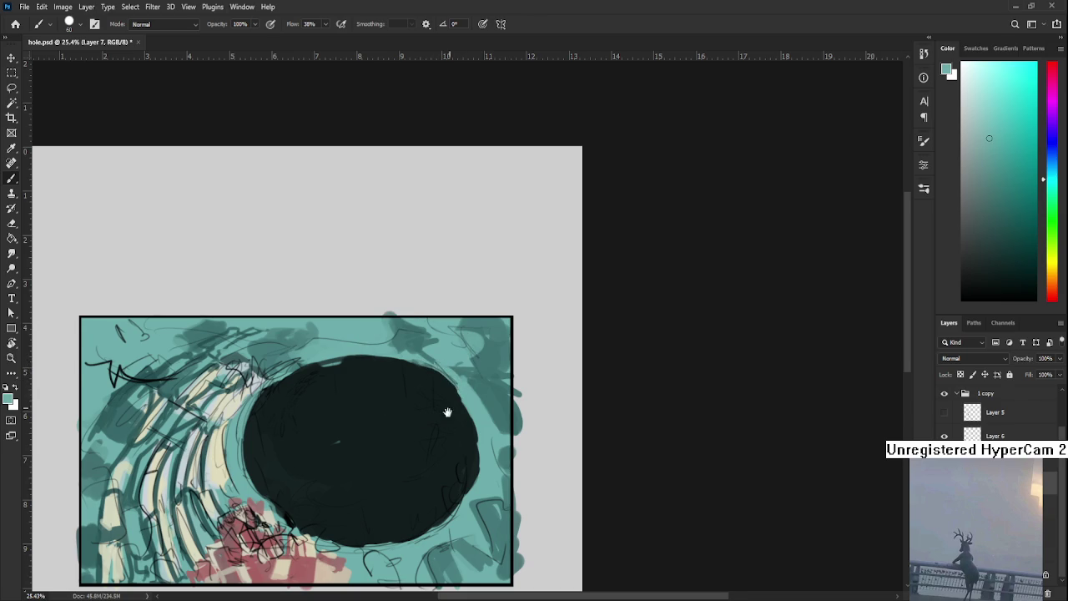
pyautogui.moveTo(448, 413); pyautogui.dragTo(461, 383)
pyautogui.keyDown('alt'); pyautogui.click(383, 407); pyautogui.keyUp('alt')
pyautogui.keyDown('alt'); pyautogui.click(280, 446); pyautogui.keyUp('alt')
pyautogui.moveTo(266, 445)
pyautogui.mouseDown()
pyautogui.moveTo(307, 500)
pyautogui.moveTo(348, 514)
pyautogui.mouseUp()
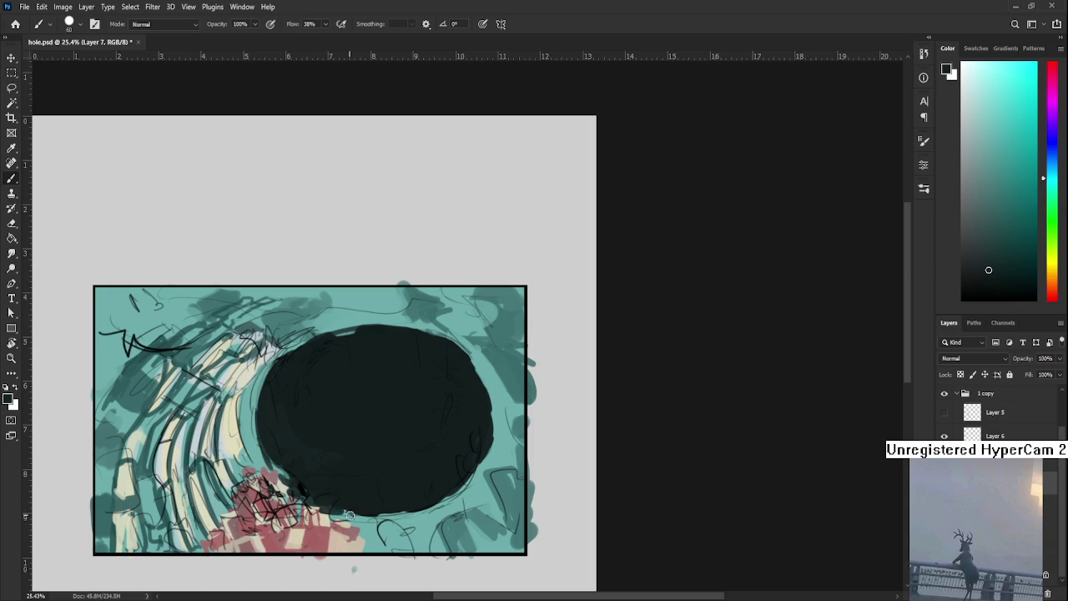
pyautogui.hotkey('ctrl', '0')
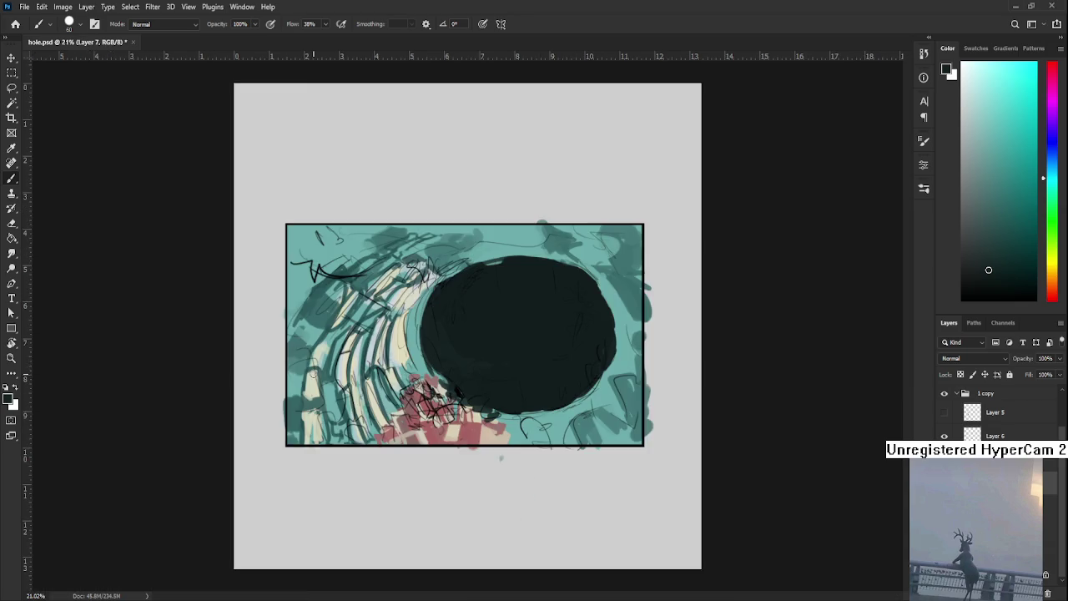
pyautogui.scroll(3, 436, 150)
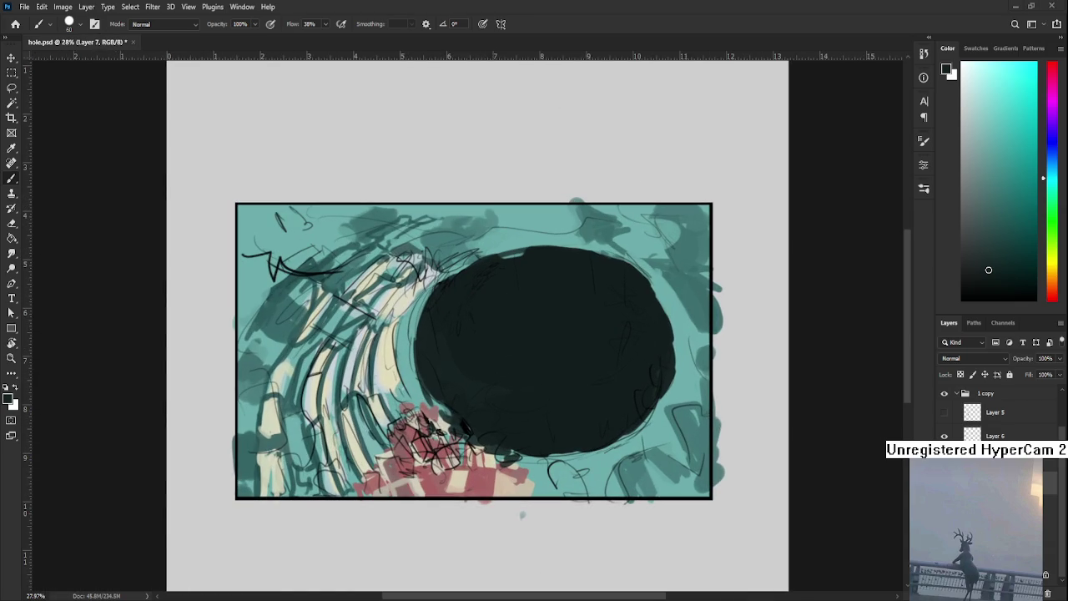
# On a new layer, brush pale tints near the bottom and over the lower-right teal
pyautogui.keyDown('alt'); pyautogui.click(353, 360); pyautogui.keyUp('alt')
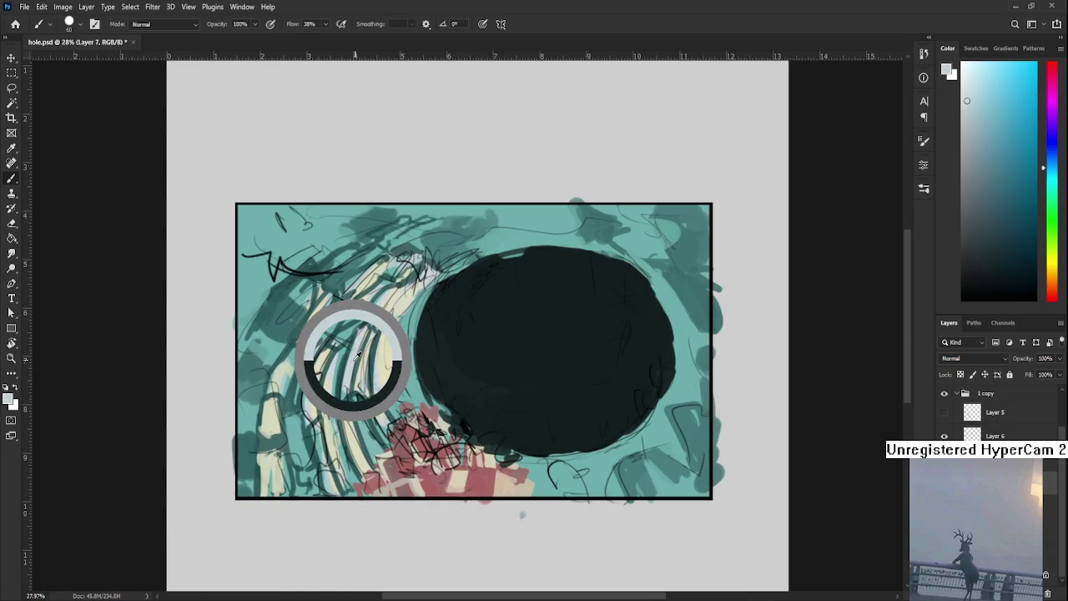
pyautogui.hotkey('ctrl', 'shift', 'alt', 'n')
pyautogui.moveTo(579, 412); pyautogui.dragTo(541, 430)
pyautogui.moveTo(594, 500); pyautogui.dragTo(613, 488)
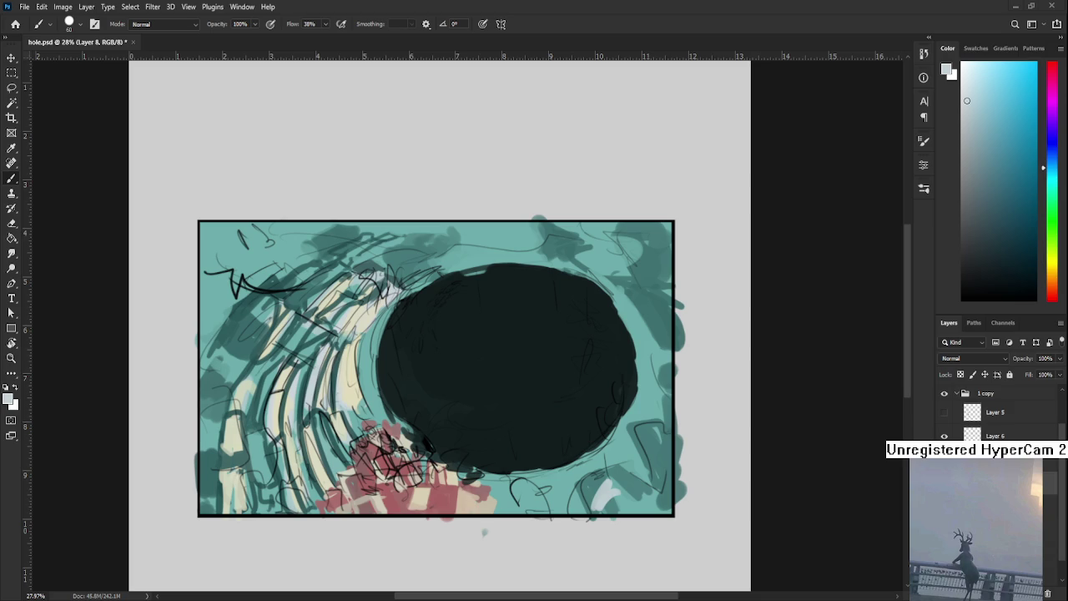
pyautogui.scroll(-2, 748, 433)
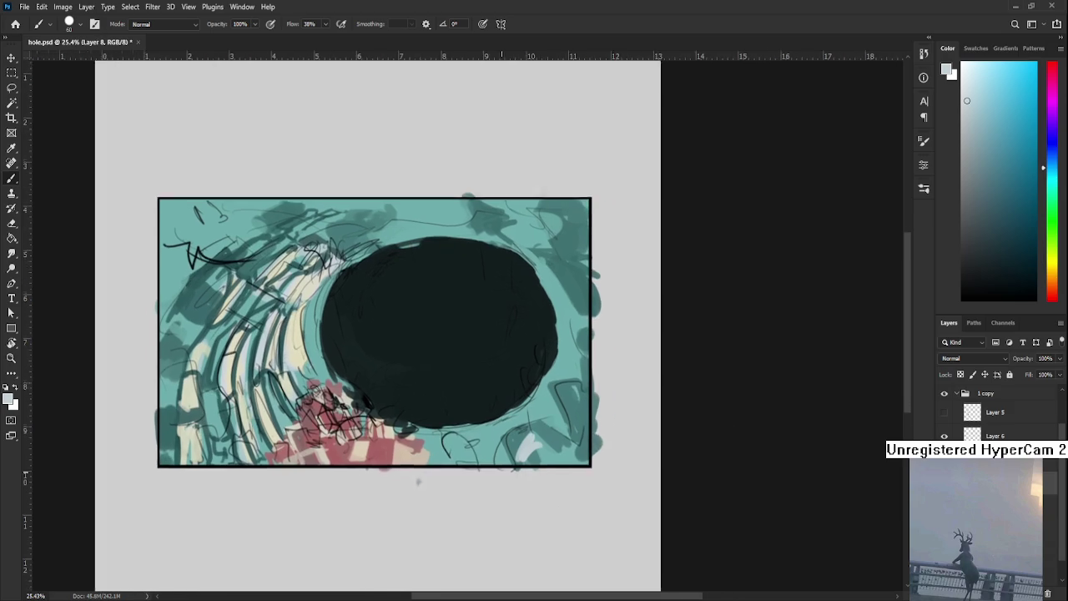
pyautogui.keyDown('alt'); pyautogui.click(520, 447); pyautogui.keyUp('alt')
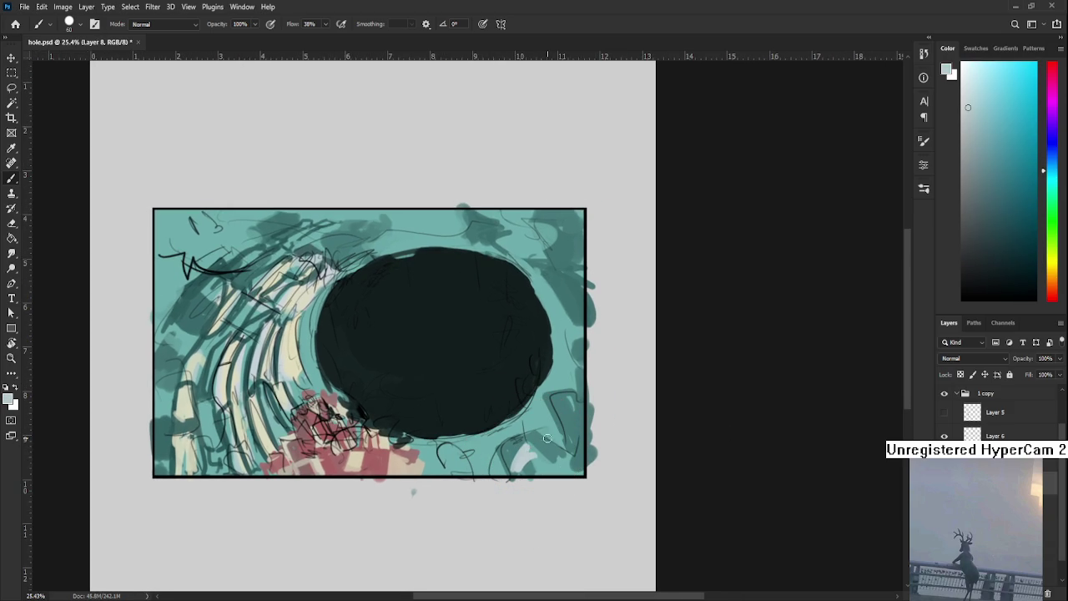
pyautogui.moveTo(531, 460)
pyautogui.mouseDown()
pyautogui.moveTo(544, 434)
pyautogui.moveTo(559, 457)
pyautogui.moveTo(575, 427)
pyautogui.moveTo(496, 465)
pyautogui.moveTo(518, 493)
pyautogui.moveTo(576, 513)
pyautogui.mouseUp()
# Lay pale strokes along the lower-left edge and over the red patch at the bottom
pyautogui.press('e')
pyautogui.press('b')
pyautogui.keyDown('alt'); pyautogui.click(536, 456); pyautogui.keyUp('alt')
pyautogui.moveTo(271, 500)
pyautogui.mouseDown()
pyautogui.moveTo(300, 483)
pyautogui.moveTo(377, 512)
pyautogui.mouseUp()
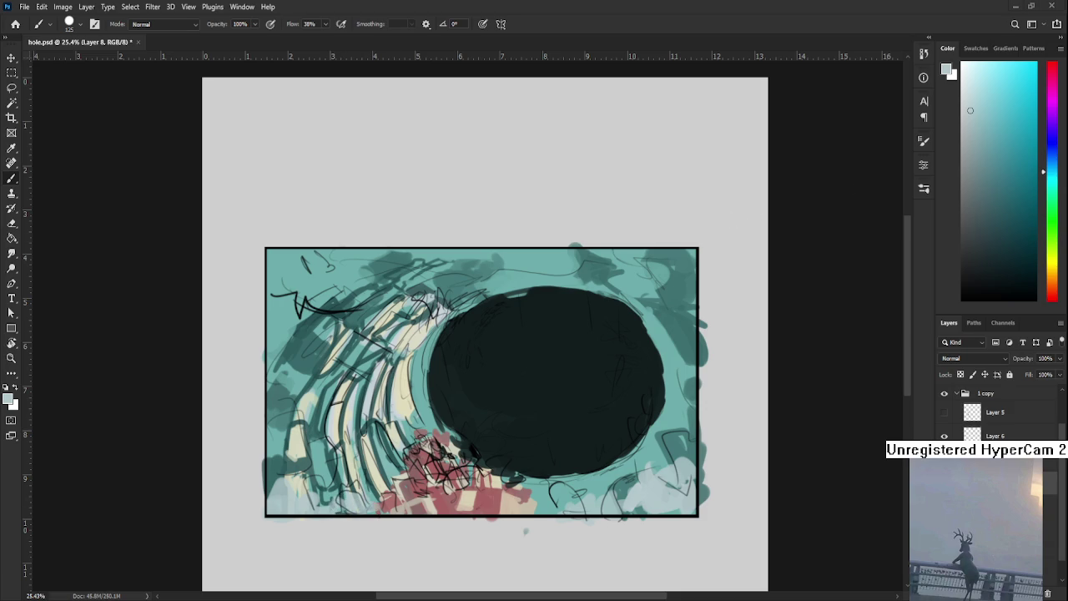
pyautogui.moveTo(389, 508); pyautogui.dragTo(483, 506)
# Paint pale strokes across the top-left corner, erasing back part of them
pyautogui.moveTo(637, 470); pyautogui.dragTo(680, 559)
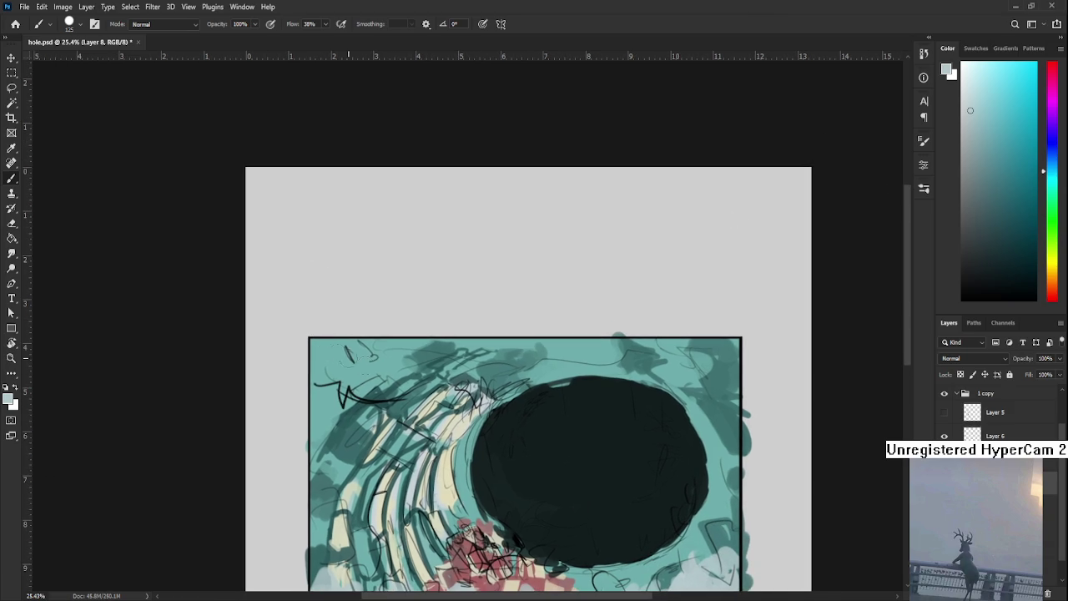
pyautogui.moveTo(298, 345); pyautogui.dragTo(365, 360)
pyautogui.moveTo(298, 364)
pyautogui.mouseDown()
pyautogui.moveTo(320, 385)
pyautogui.moveTo(383, 390)
pyautogui.moveTo(387, 351)
pyautogui.moveTo(450, 360)
pyautogui.moveTo(419, 342)
pyautogui.moveTo(542, 365)
pyautogui.moveTo(561, 354)
pyautogui.mouseUp()
pyautogui.keyDown('alt'); pyautogui.click(371, 359); pyautogui.keyUp('alt')
pyautogui.press('e')
pyautogui.press('b')
pyautogui.keyDown('alt'); pyautogui.click(412, 346); pyautogui.keyUp('alt')
# Refine the pale strokes along the top edge and top-right corner, alternating Brush and Eraser
pyautogui.hscroll(3, 563, 349)
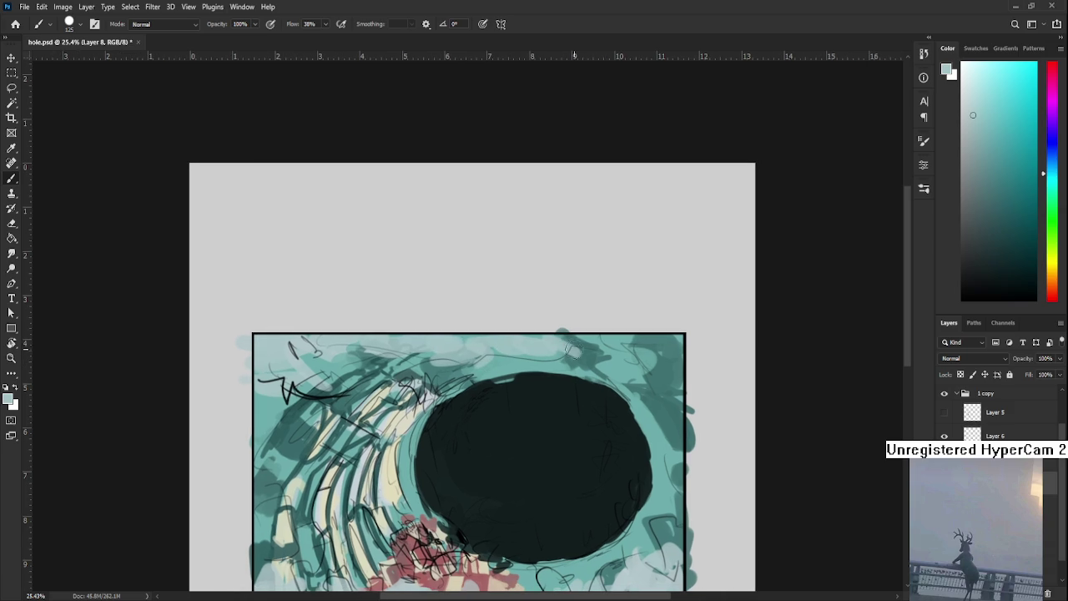
pyautogui.press('e')
pyautogui.moveTo(554, 355)
pyautogui.mouseDown()
pyautogui.moveTo(531, 349)
pyautogui.moveTo(576, 355)
pyautogui.moveTo(630, 342)
pyautogui.moveTo(599, 345)
pyautogui.moveTo(614, 354)
pyautogui.moveTo(595, 353)
pyautogui.moveTo(601, 341)
pyautogui.moveTo(666, 334)
pyautogui.moveTo(676, 360)
pyautogui.moveTo(654, 367)
pyautogui.moveTo(642, 351)
pyautogui.moveTo(674, 349)
pyautogui.moveTo(662, 365)
pyautogui.moveTo(676, 344)
pyautogui.moveTo(679, 359)
pyautogui.moveTo(666, 360)
pyautogui.moveTo(679, 351)
pyautogui.moveTo(677, 375)
pyautogui.moveTo(672, 334)
pyautogui.mouseUp()
pyautogui.press('b')
pyautogui.press('e')
pyautogui.press('b')
pyautogui.press('e')
pyautogui.press('b')
pyautogui.press('e')
pyautogui.press('b')
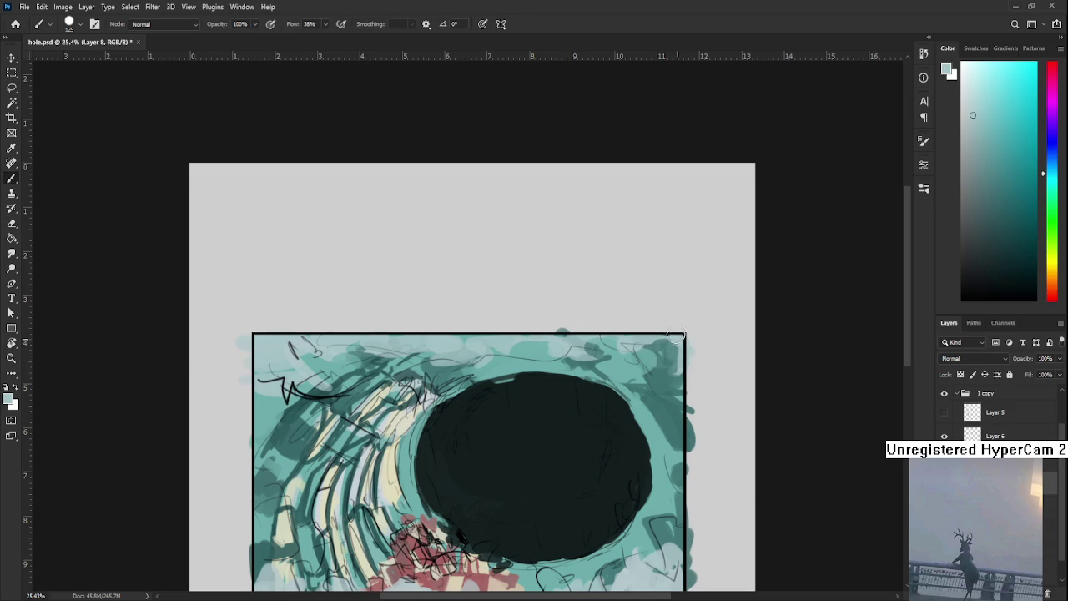
pyautogui.press('e')
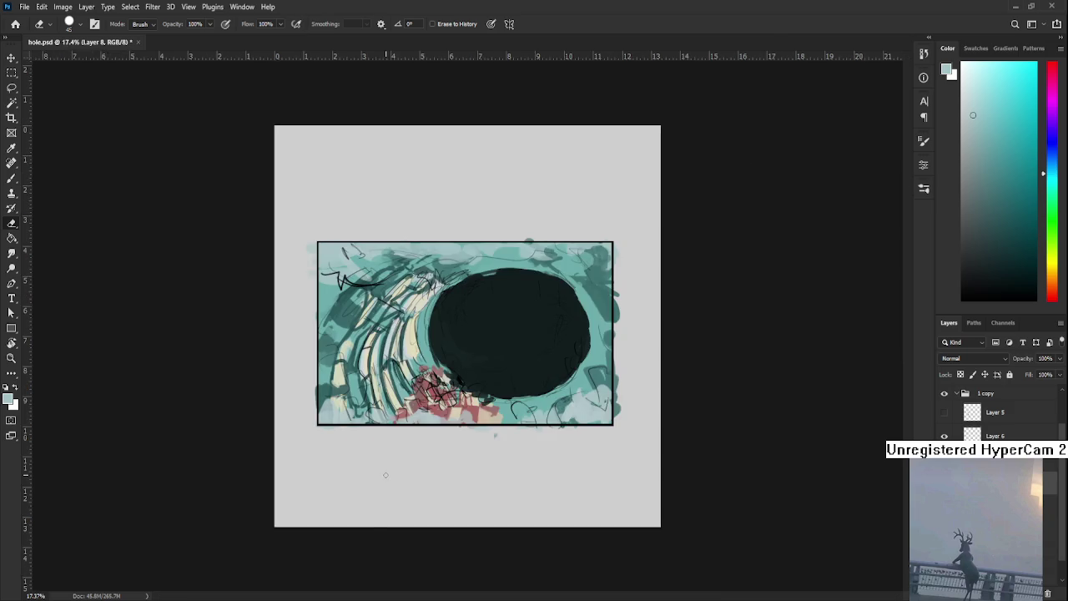
# Pan the painting back to centre and sample the hole's dark colour with the Brush
pyautogui.moveTo(351, 467); pyautogui.dragTo(385, 475)
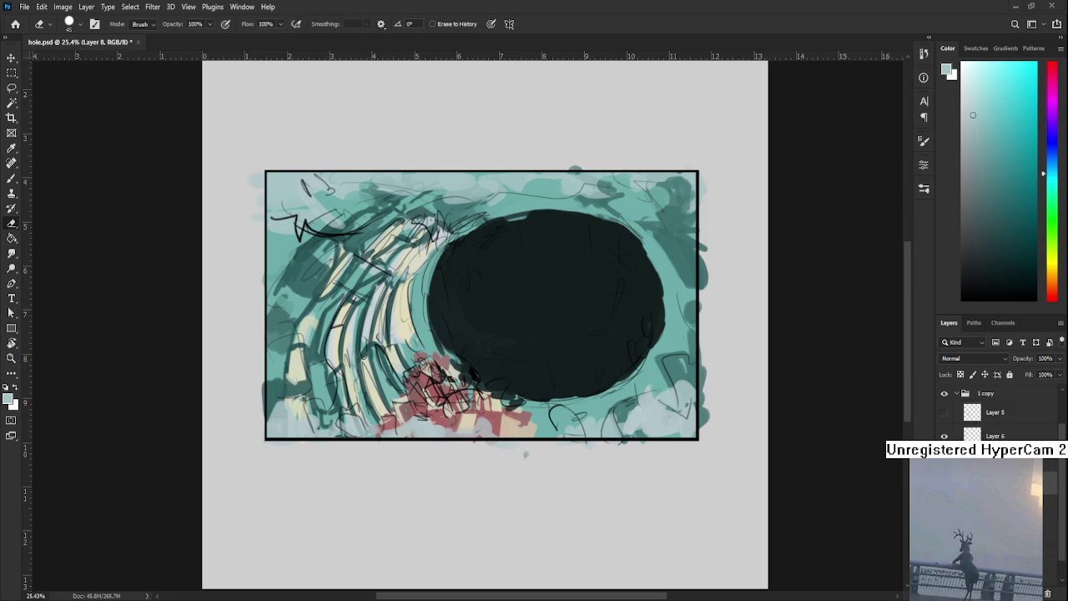
pyautogui.moveTo(458, 337); pyautogui.dragTo(424, 405)
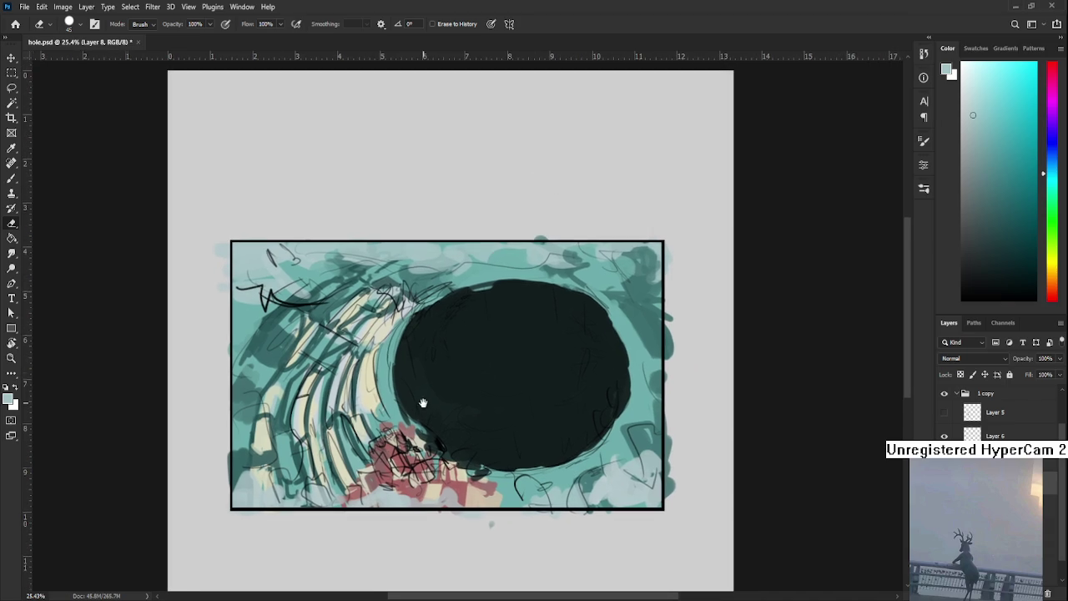
pyautogui.moveTo(492, 392); pyautogui.dragTo(454, 381)
pyautogui.press('b')
pyautogui.keyDown('alt'); pyautogui.click(446, 309); pyautogui.keyUp('alt')
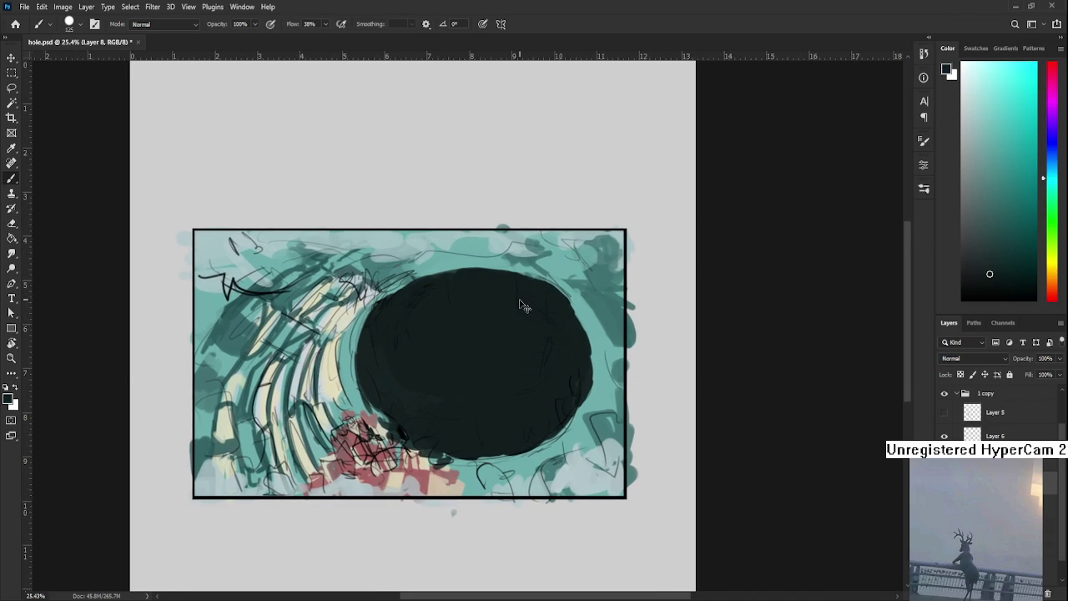
# Lighten the dark marks at the lower left with a light grey-teal
pyautogui.press('e')
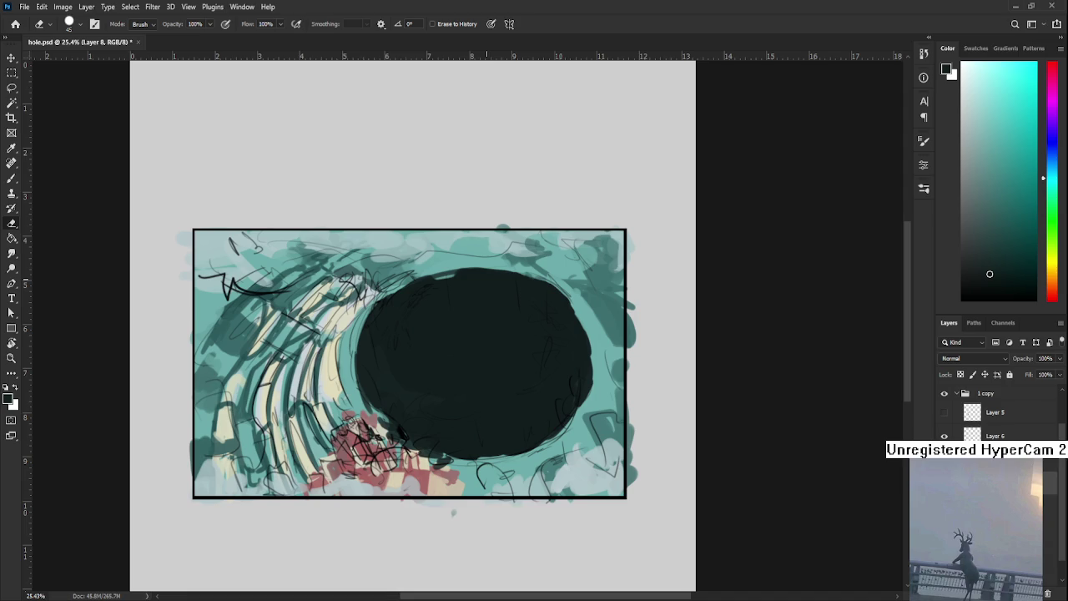
pyautogui.scroll(-2, 491, 288)
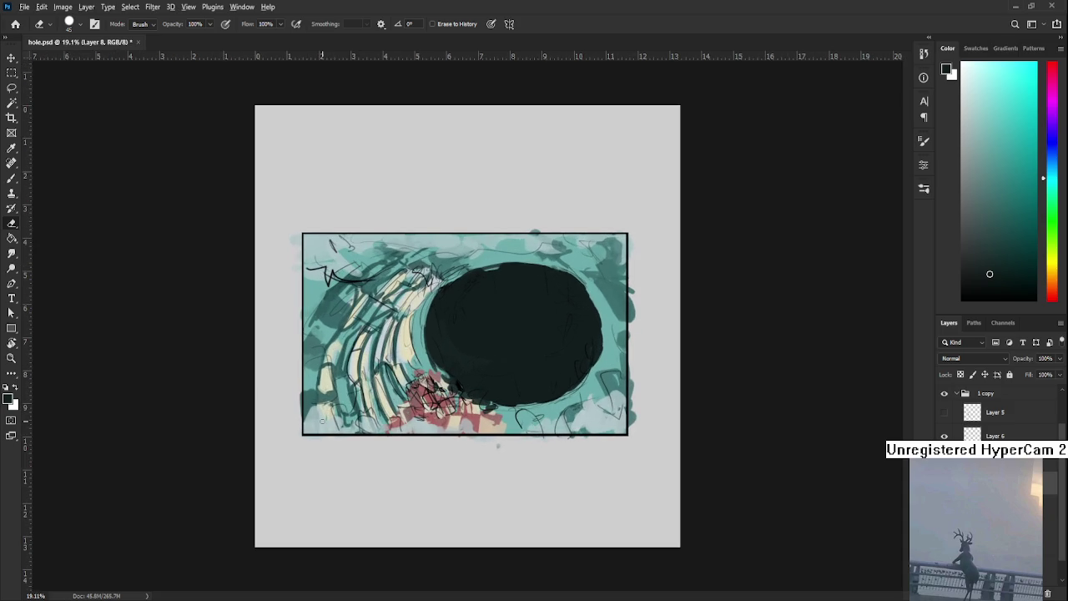
pyautogui.press('b')
pyautogui.keyDown('alt'); pyautogui.click(316, 422); pyautogui.keyUp('alt')
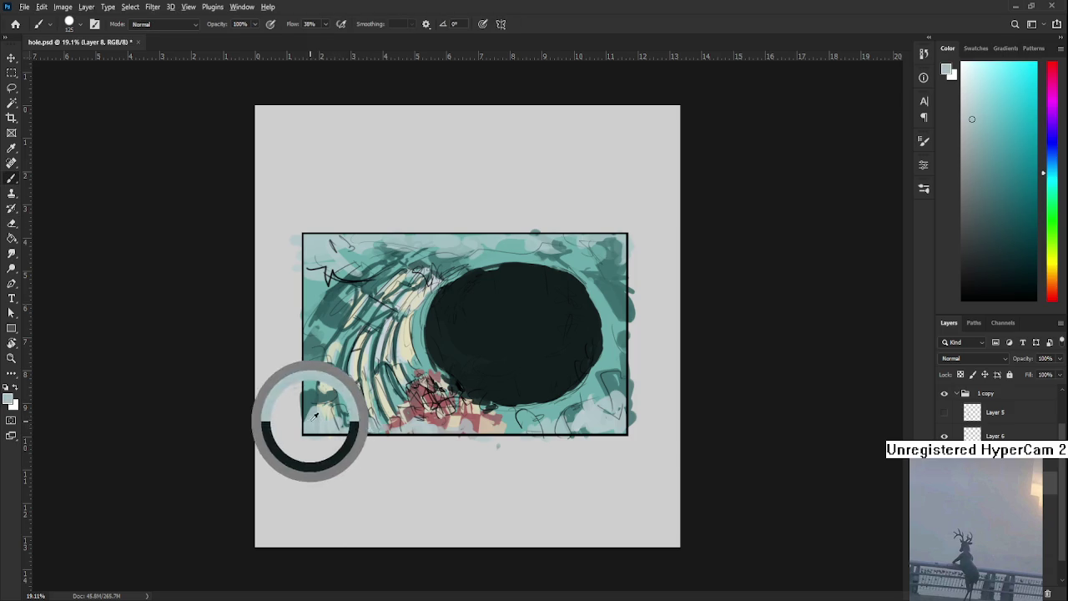
pyautogui.moveTo(322, 411)
pyautogui.mouseDown()
pyautogui.moveTo(323, 395)
pyautogui.moveTo(302, 365)
pyautogui.mouseUp()
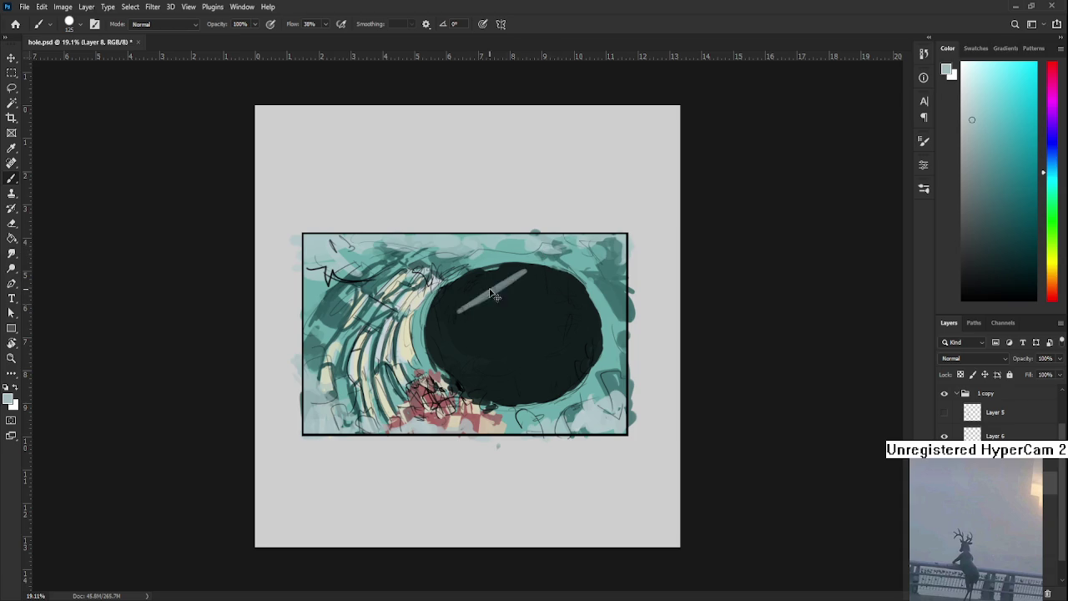
# Brush a grey highlight across the hole's top and erase part of it
pyautogui.moveTo(461, 293)
pyautogui.mouseDown()
pyautogui.moveTo(522, 279)
pyautogui.moveTo(457, 308)
pyautogui.moveTo(485, 302)
pyautogui.moveTo(472, 286)
pyautogui.moveTo(512, 296)
pyautogui.mouseUp()
pyautogui.press('e')
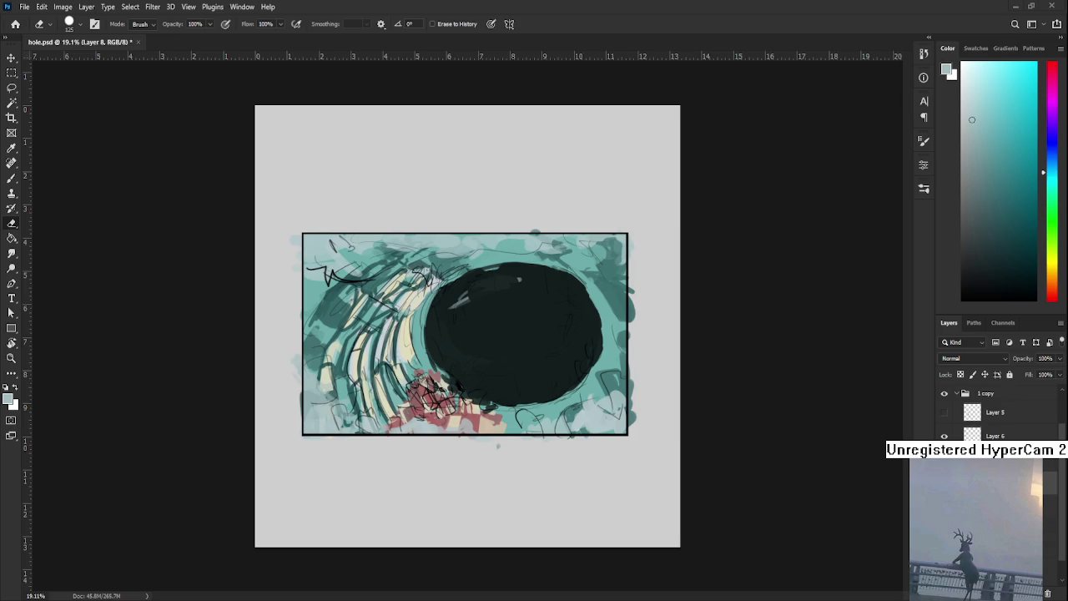
pyautogui.press('b')
pyautogui.moveTo(453, 292)
pyautogui.mouseDown()
pyautogui.moveTo(470, 303)
pyautogui.moveTo(484, 292)
pyautogui.moveTo(463, 304)
pyautogui.moveTo(455, 294)
pyautogui.moveTo(452, 306)
pyautogui.moveTo(484, 303)
pyautogui.moveTo(468, 301)
pyautogui.moveTo(476, 291)
pyautogui.moveTo(504, 298)
pyautogui.mouseUp()
pyautogui.press('e')
# Dab faint highlights along the top of the hole, erasing back the excess
pyautogui.press('b')
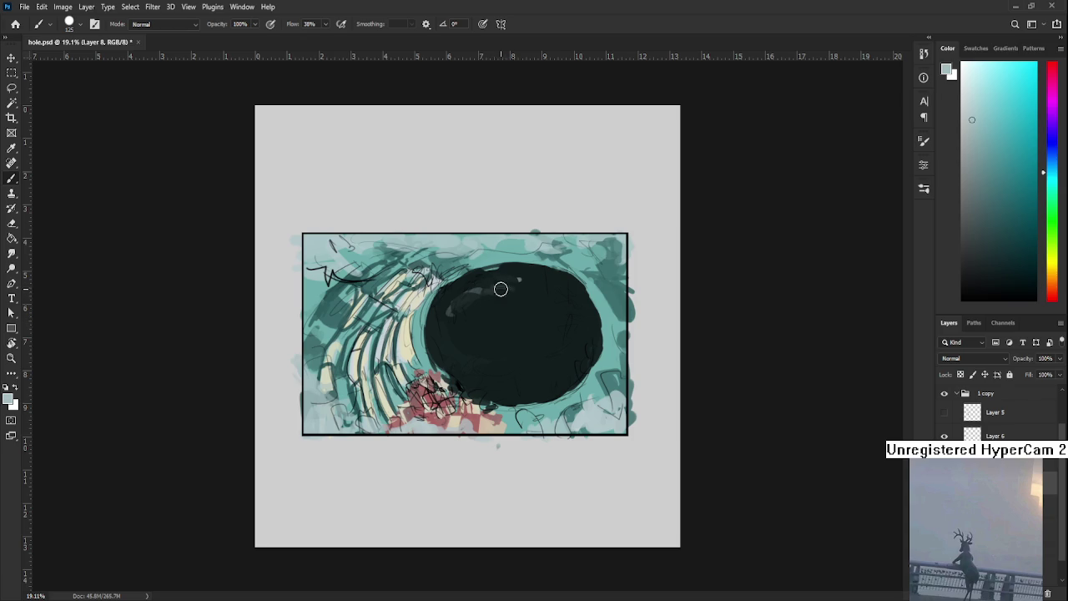
pyautogui.press('e')
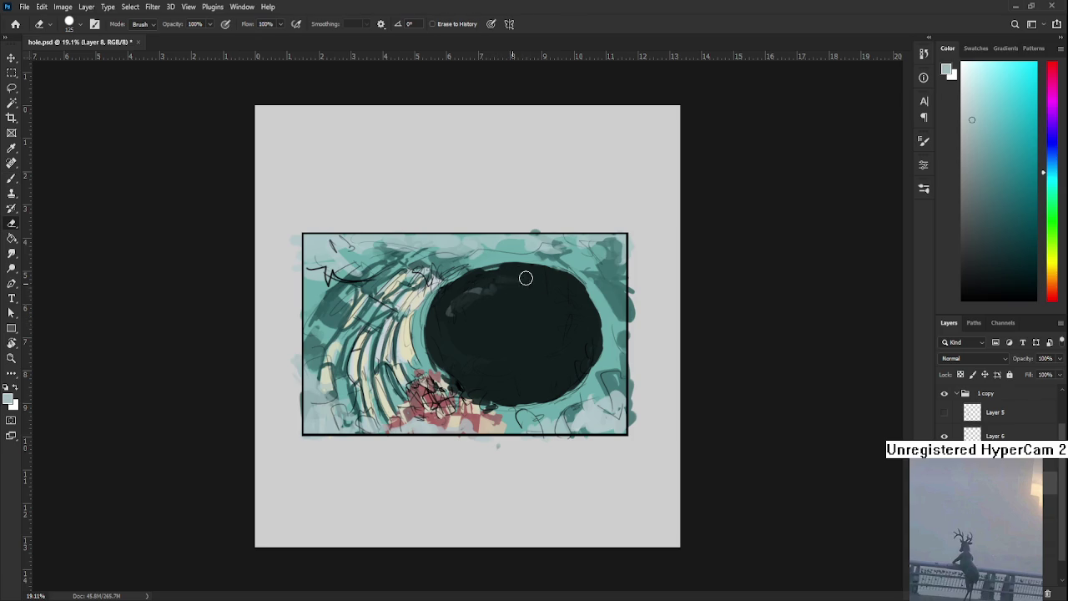
pyautogui.press('b')
pyautogui.moveTo(484, 292); pyautogui.dragTo(498, 290)
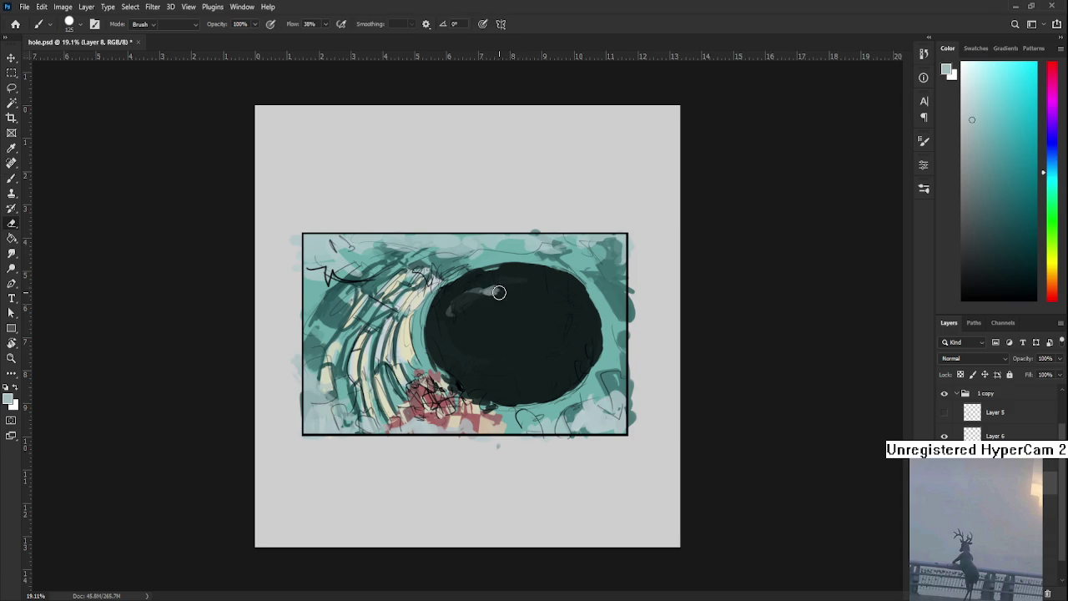
pyautogui.press('e')
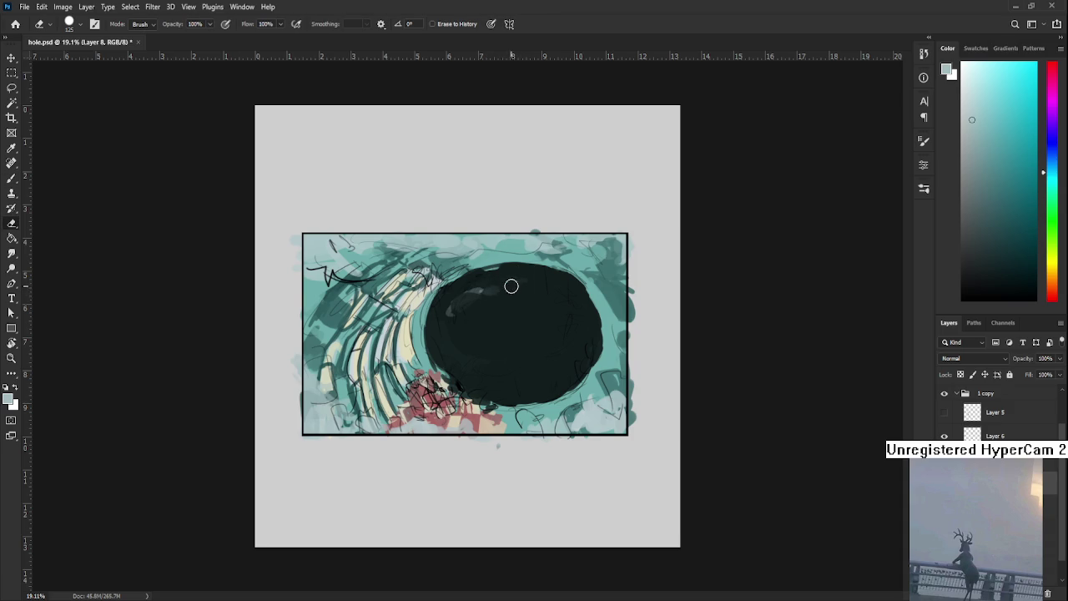
pyautogui.press('b')
pyautogui.moveTo(517, 277); pyautogui.dragTo(527, 283)
pyautogui.press('e')
pyautogui.press('b')
pyautogui.scroll(1, 488, 381)
pyautogui.keyDown('alt'); pyautogui.click(489, 381); pyautogui.keyUp('alt')
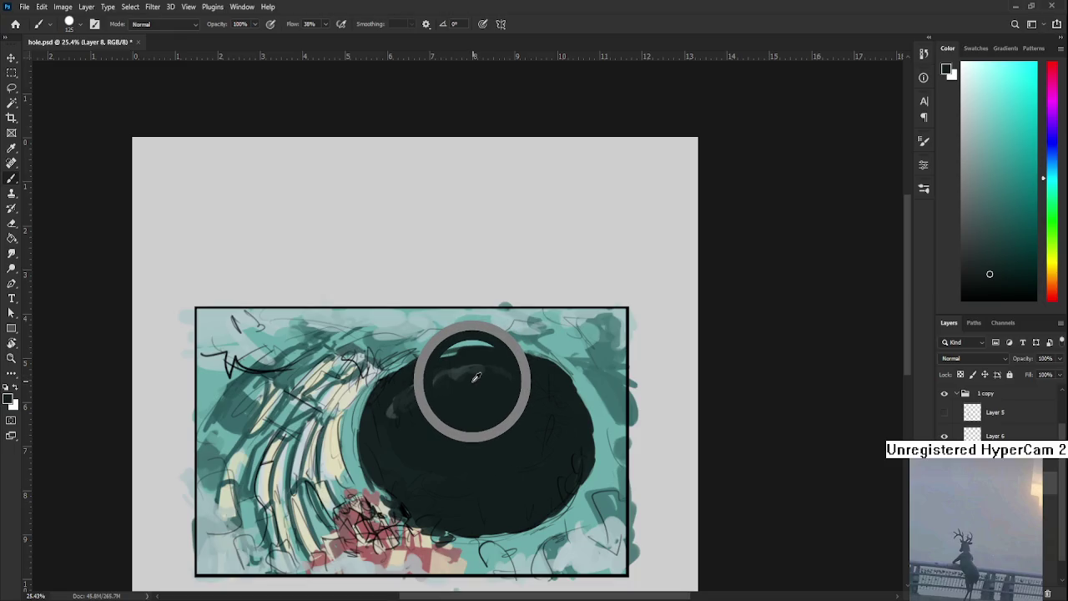
# Sample a range of dark shades around the hole's top and rim
pyautogui.keyDown('alt'); pyautogui.click(471, 382); pyautogui.keyUp('alt')
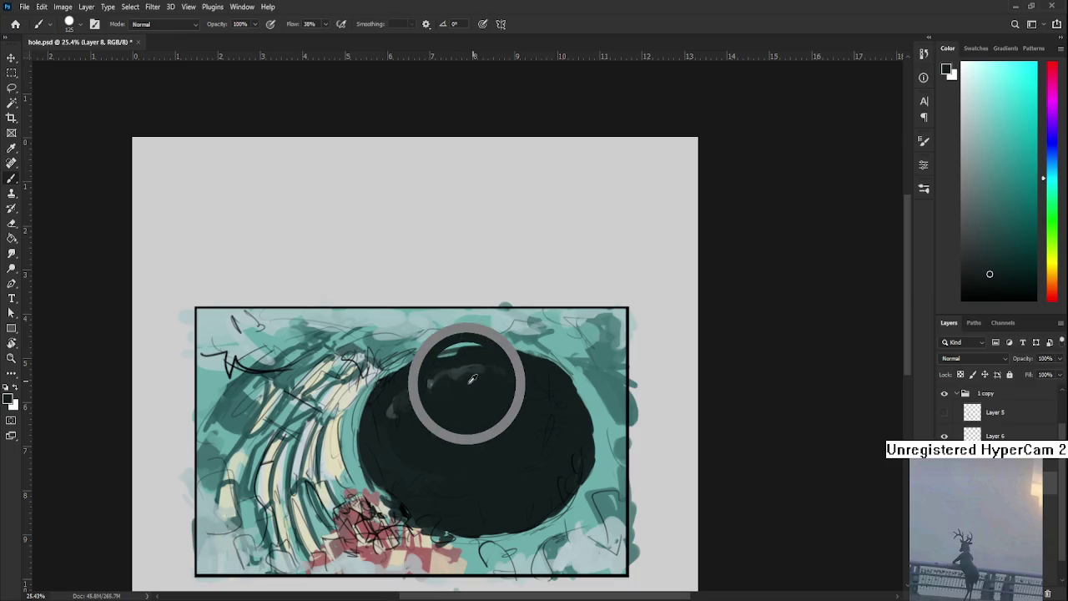
pyautogui.keyDown('alt'); pyautogui.click(467, 381); pyautogui.keyUp('alt')
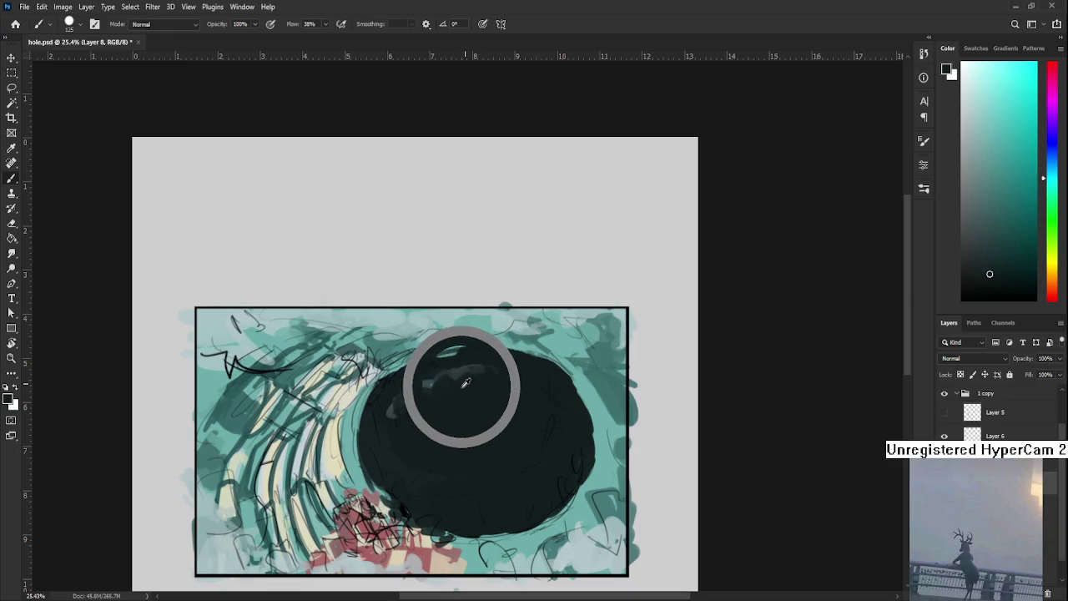
pyautogui.keyDown('alt'); pyautogui.click(463, 367); pyautogui.keyUp('alt')
pyautogui.keyDown('alt'); pyautogui.click(491, 379); pyautogui.keyUp('alt')
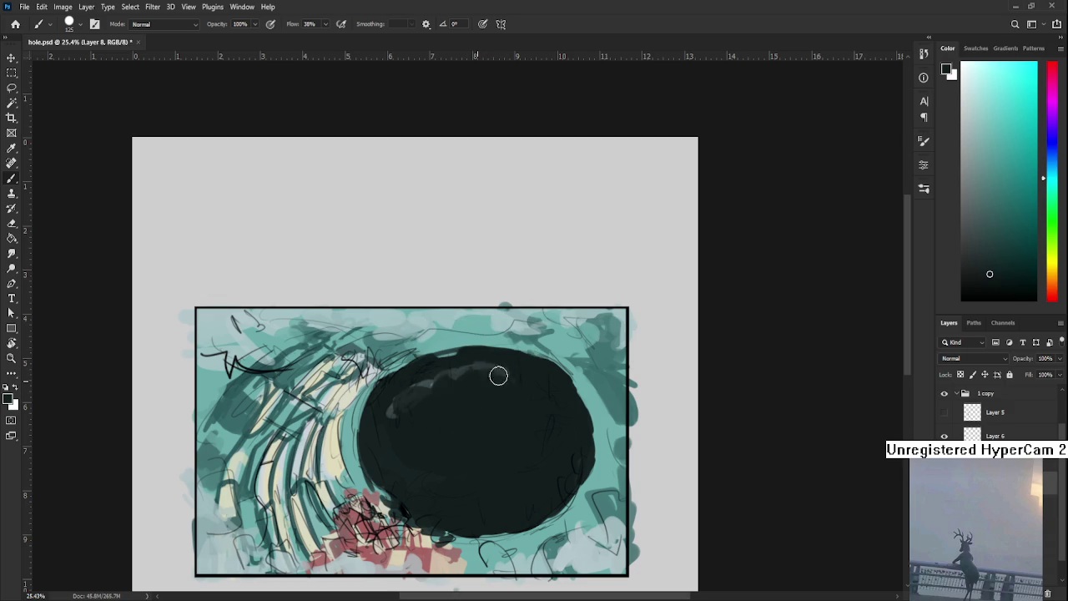
pyautogui.keyDown('alt'); pyautogui.click(484, 367); pyautogui.keyUp('alt')
pyautogui.keyDown('alt'); pyautogui.click(476, 357); pyautogui.keyUp('alt')
pyautogui.keyDown('alt'); pyautogui.click(500, 369); pyautogui.keyUp('alt')
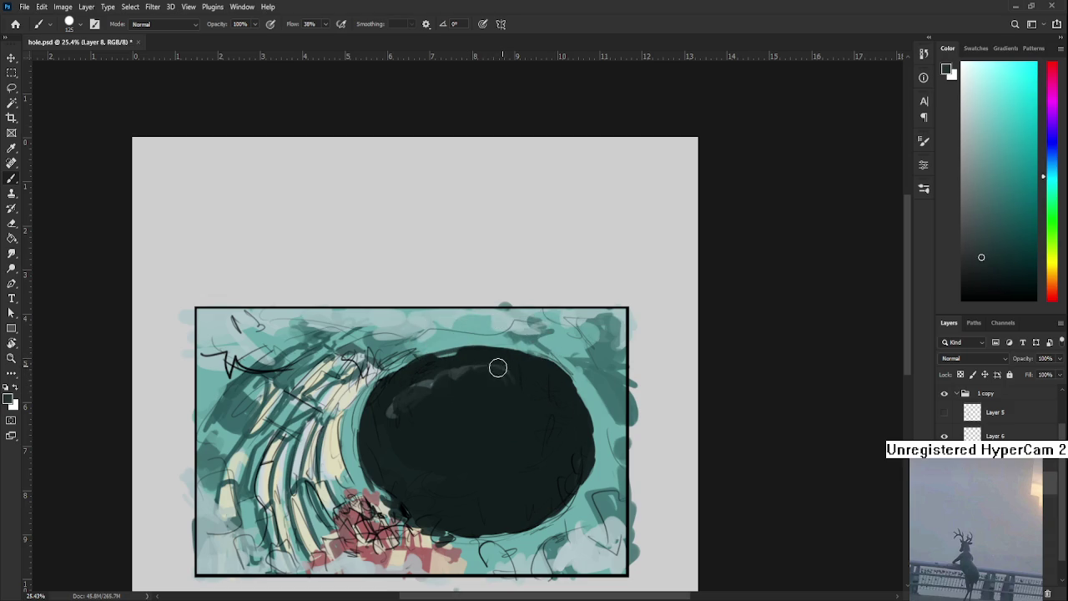
pyautogui.keyDown('alt'); pyautogui.click(507, 382); pyautogui.keyUp('alt')
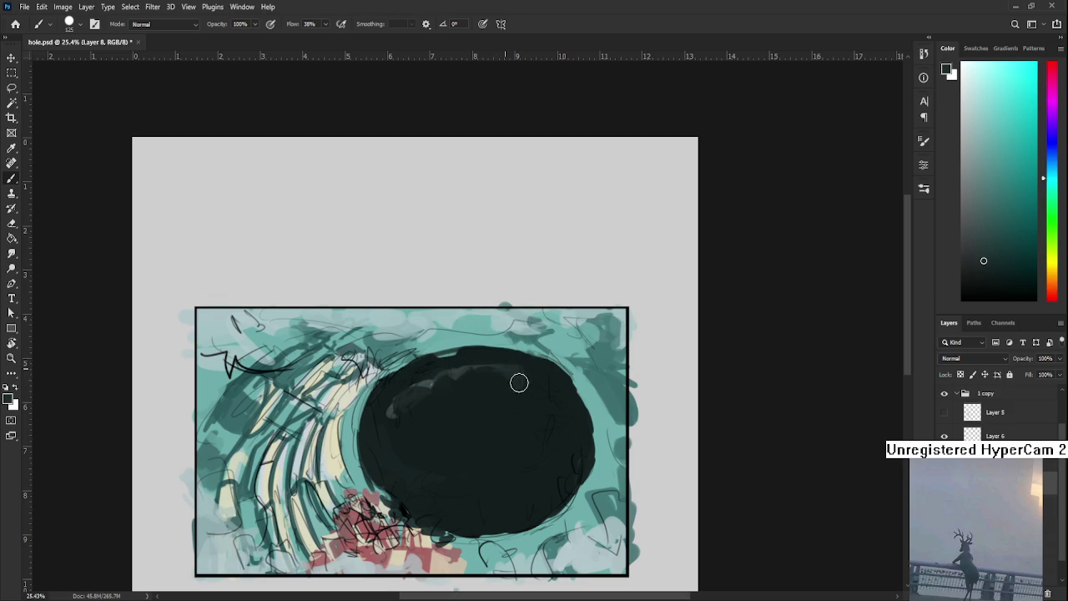
pyautogui.keyDown('alt'); pyautogui.click(538, 380); pyautogui.keyUp('alt')
pyautogui.keyDown('alt'); pyautogui.click(502, 393); pyautogui.keyUp('alt')
pyautogui.keyDown('alt'); pyautogui.click(525, 351); pyautogui.keyUp('alt')
pyautogui.keyDown('alt'); pyautogui.click(515, 354); pyautogui.keyUp('alt')
pyautogui.keyDown('alt'); pyautogui.click(534, 368); pyautogui.keyUp('alt')
pyautogui.keyDown('alt'); pyautogui.click(544, 367); pyautogui.keyUp('alt')
pyautogui.keyDown('alt'); pyautogui.click(520, 352); pyautogui.keyUp('alt')
pyautogui.keyDown('alt'); pyautogui.click(524, 374); pyautogui.keyUp('alt')
pyautogui.keyDown('alt'); pyautogui.click(538, 374); pyautogui.keyUp('alt')
pyautogui.keyDown('alt'); pyautogui.click(457, 370); pyautogui.keyUp('alt')
pyautogui.moveTo(458, 370); pyautogui.dragTo(461, 366)
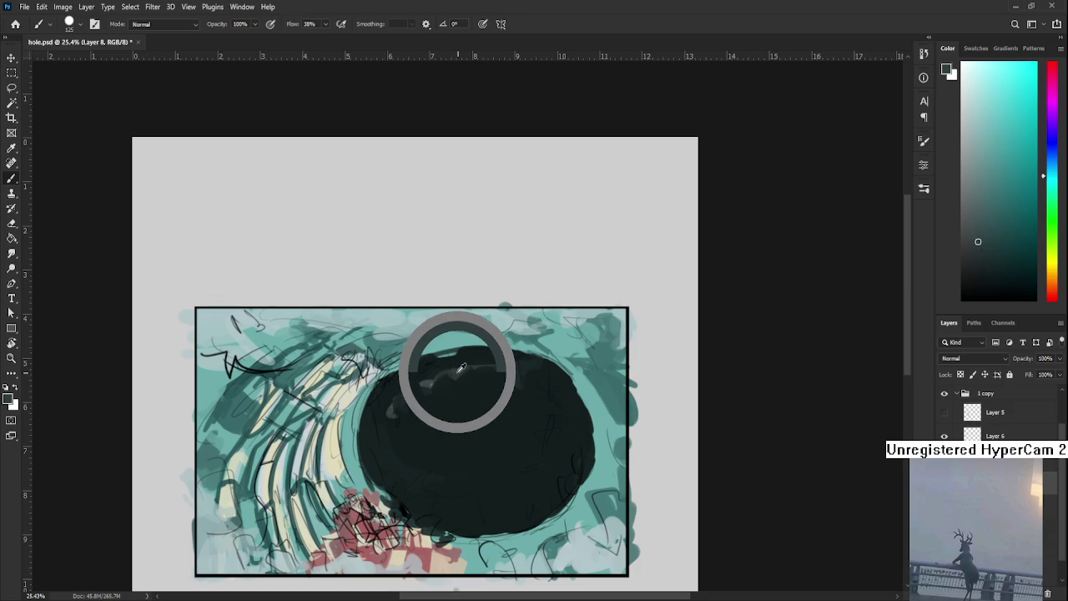
# Paint a light grey curl in the lower hole, redoing one misstroke
pyautogui.moveTo(424, 476); pyautogui.dragTo(457, 491)
pyautogui.hotkey('ctrl', 'z')
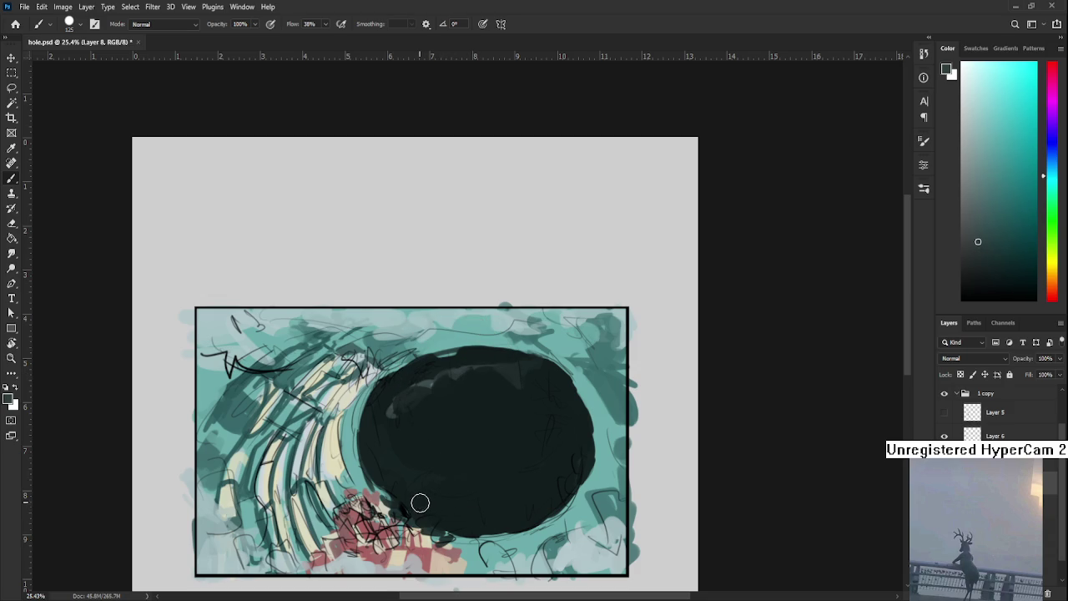
pyautogui.moveTo(440, 505)
pyautogui.mouseDown()
pyautogui.moveTo(427, 479)
pyautogui.moveTo(453, 476)
pyautogui.mouseUp()
pyautogui.keyDown('alt'); pyautogui.click(443, 472); pyautogui.keyUp('alt')
pyautogui.keyDown('alt'); pyautogui.click(436, 502); pyautogui.keyUp('alt')
pyautogui.keyDown('alt'); pyautogui.click(471, 489); pyautogui.keyUp('alt')
pyautogui.keyDown('alt'); pyautogui.click(452, 485); pyautogui.keyUp('alt')
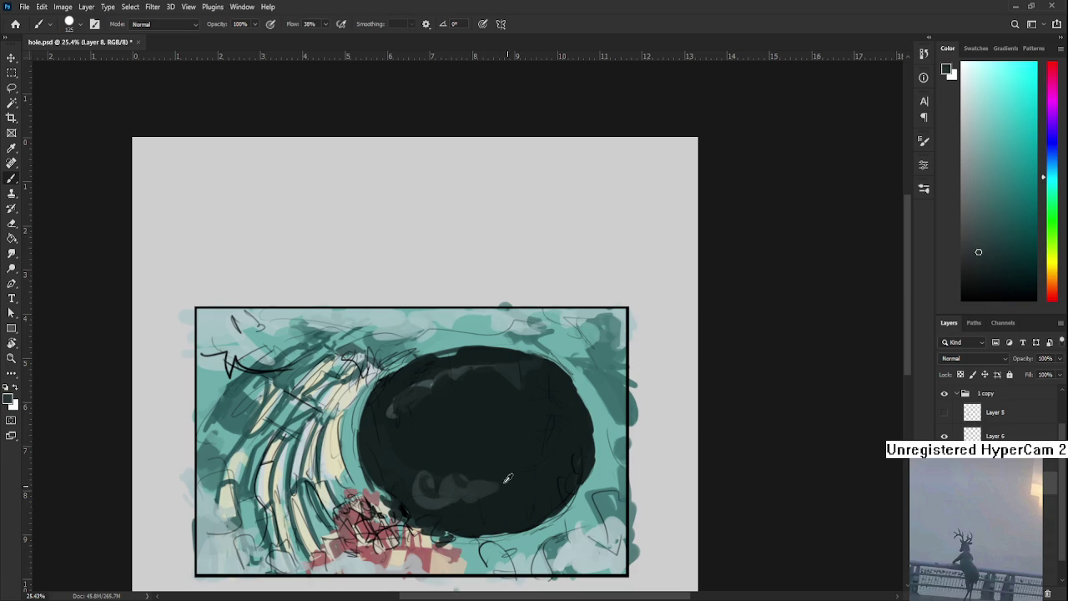
pyautogui.keyDown('alt'); pyautogui.click(477, 485); pyautogui.keyUp('alt')
pyautogui.keyDown('alt'); pyautogui.click(500, 485); pyautogui.keyUp('alt')
# Erase part of the grey curl and a bit of the hole's right edge
pyautogui.press('e')
pyautogui.moveTo(483, 485); pyautogui.dragTo(446, 475)
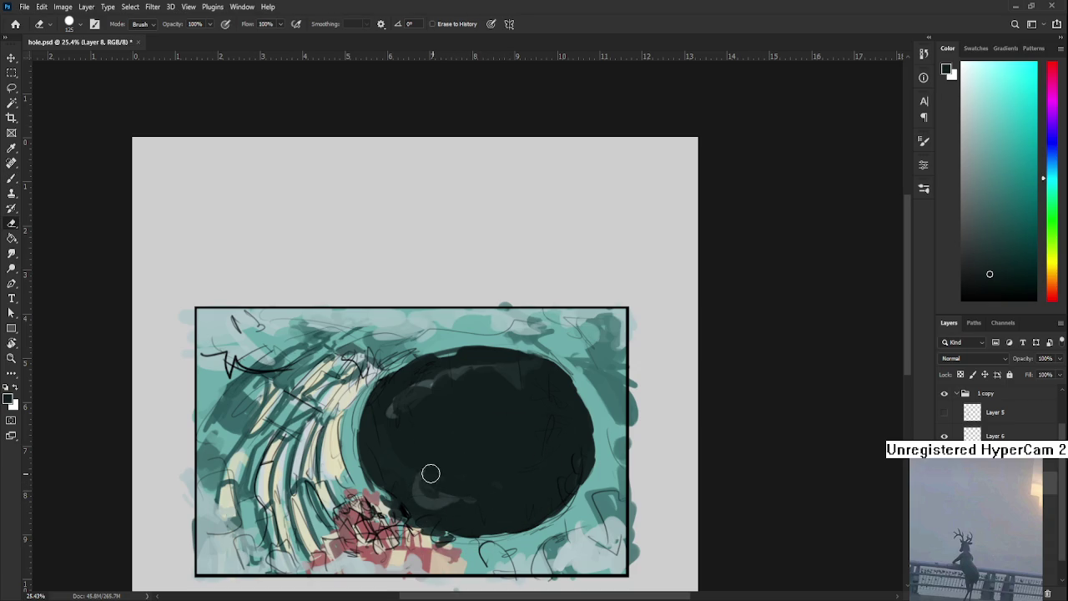
pyautogui.press('b')
pyautogui.keyDown('alt'); pyautogui.click(462, 368); pyautogui.keyUp('alt')
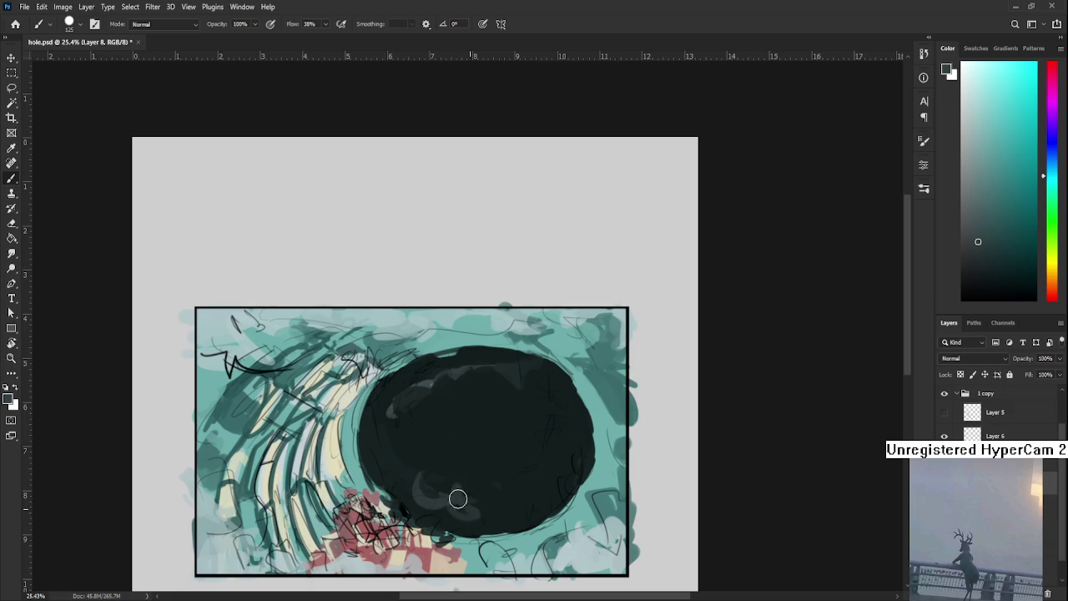
pyautogui.press('e')
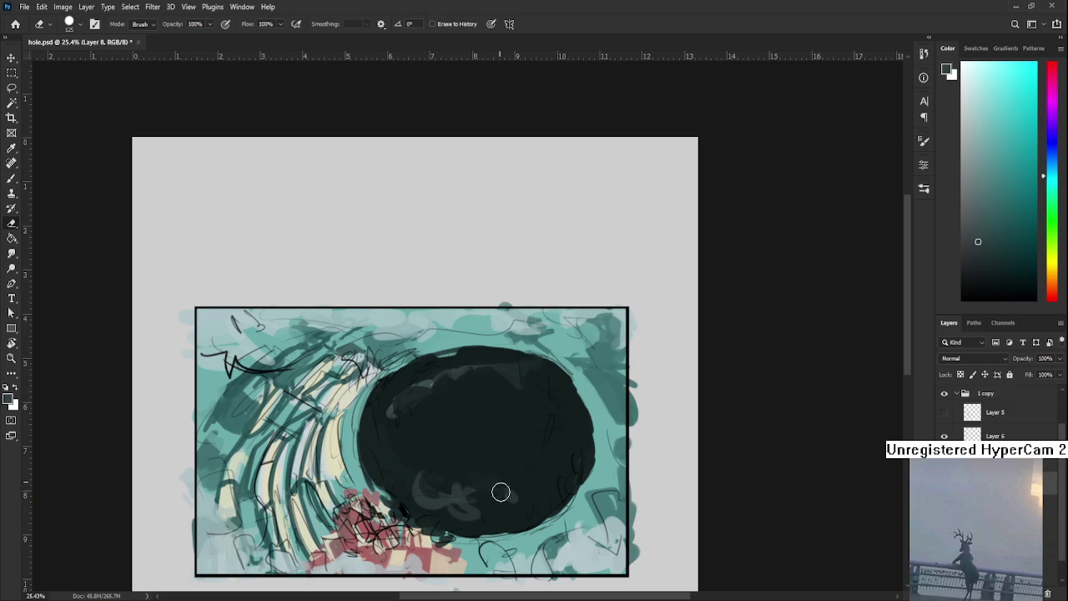
pyautogui.press('b')
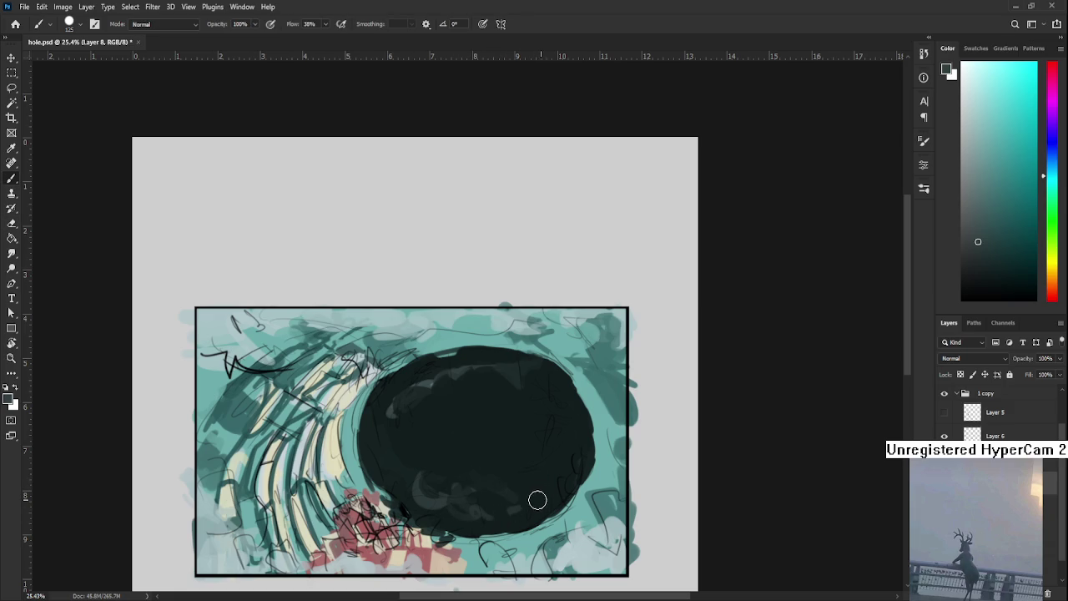
pyautogui.keyDown('alt'); pyautogui.click(556, 473); pyautogui.keyUp('alt')
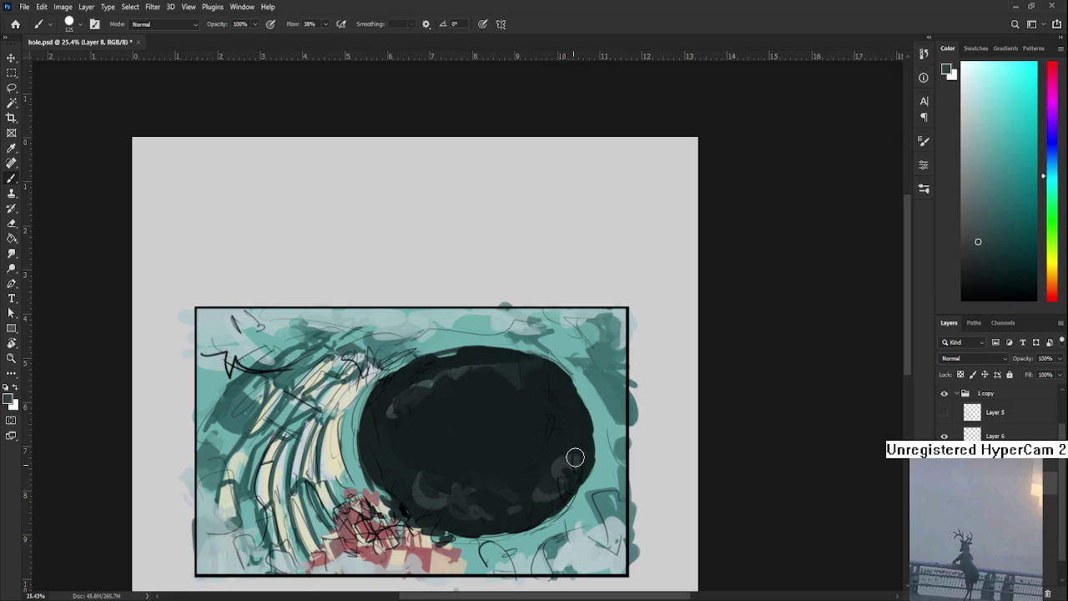
pyautogui.press('e')
pyautogui.moveTo(560, 470); pyautogui.dragTo(562, 467)
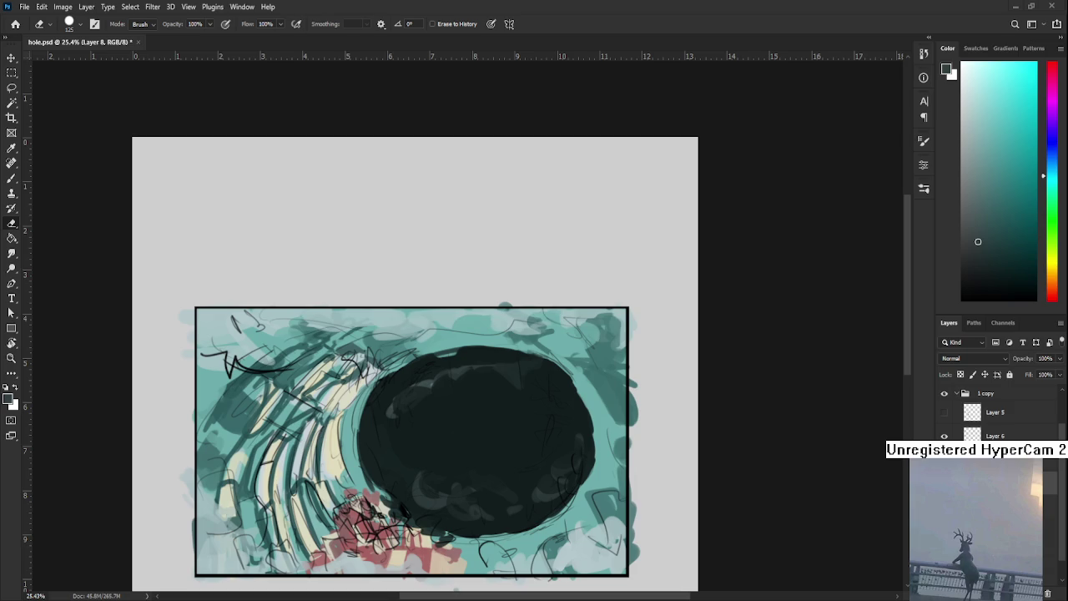
pyautogui.scroll(1, 511, 473)
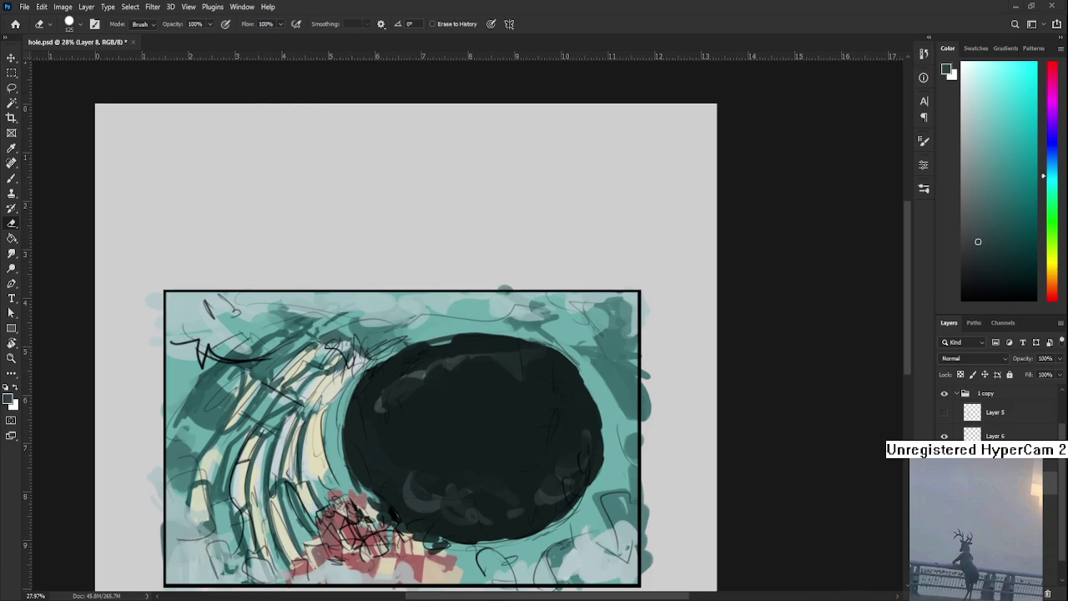
pyautogui.scroll(-1, 432, 431)
pyautogui.scroll(1, 453, 389)
pyautogui.scroll(3, 503, 351)
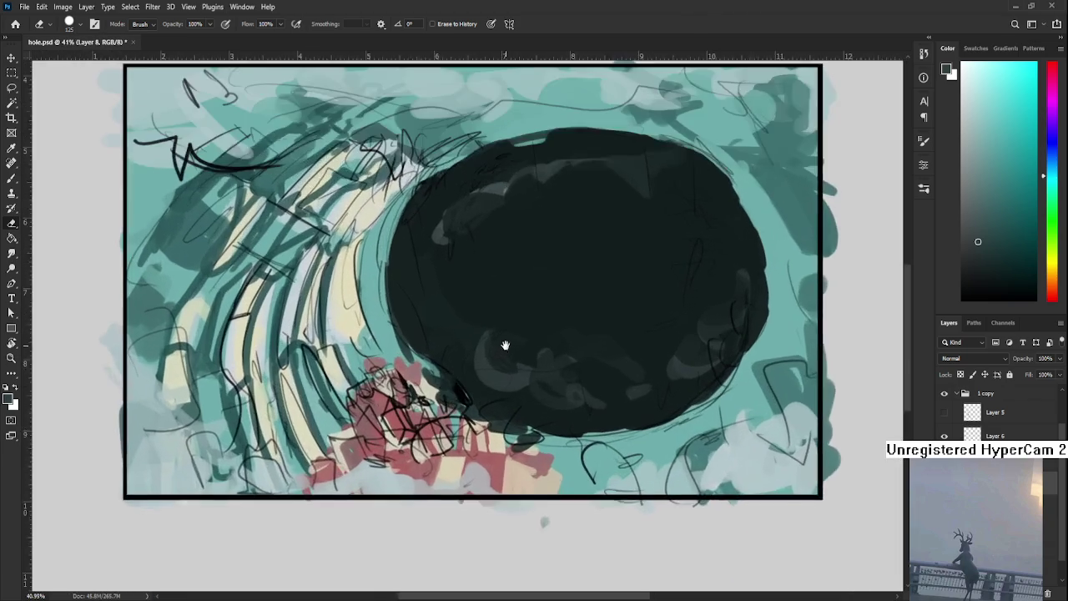
pyautogui.moveTo(502, 351); pyautogui.dragTo(495, 477)
pyautogui.scroll(-1, 495, 475)
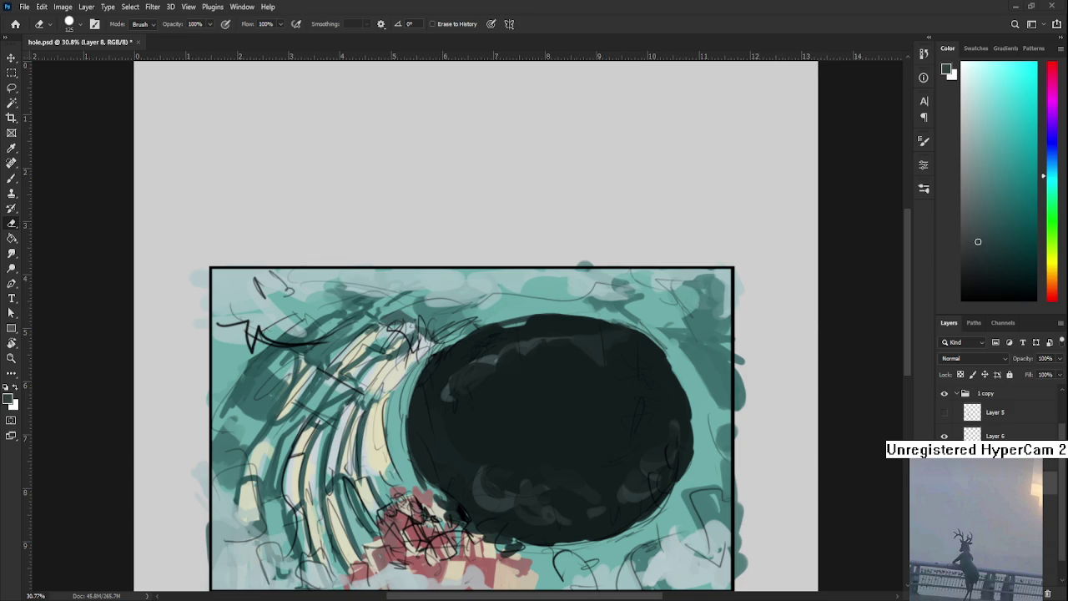
pyautogui.scroll(-1, 522, 444)
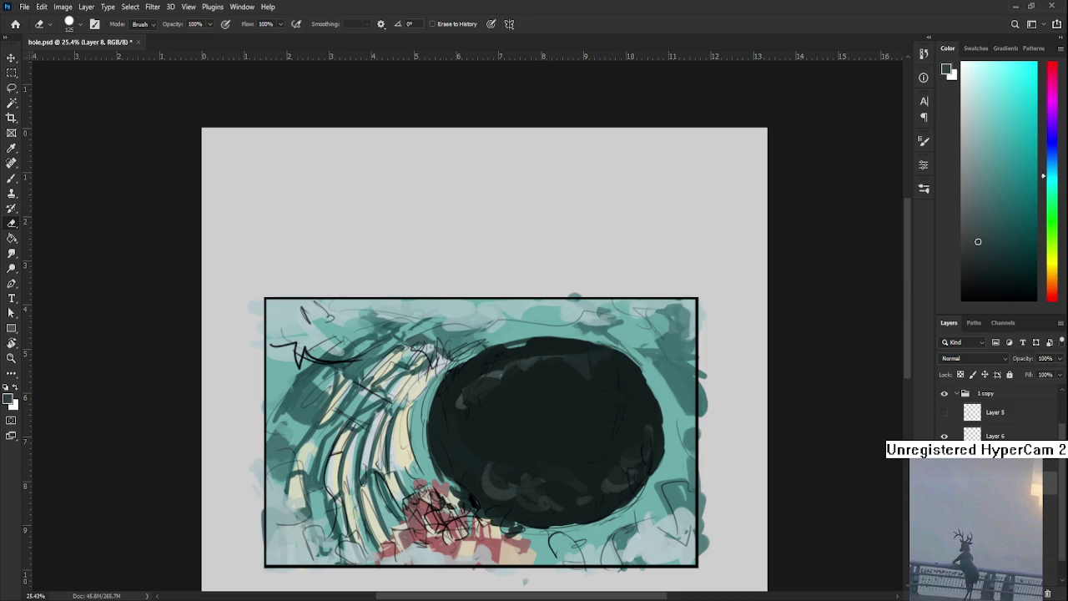
# Cycle between Layer 7 and Layer 9, then target the Hue/Saturation 2 adjustment
pyautogui.hotkey('alt', '[')
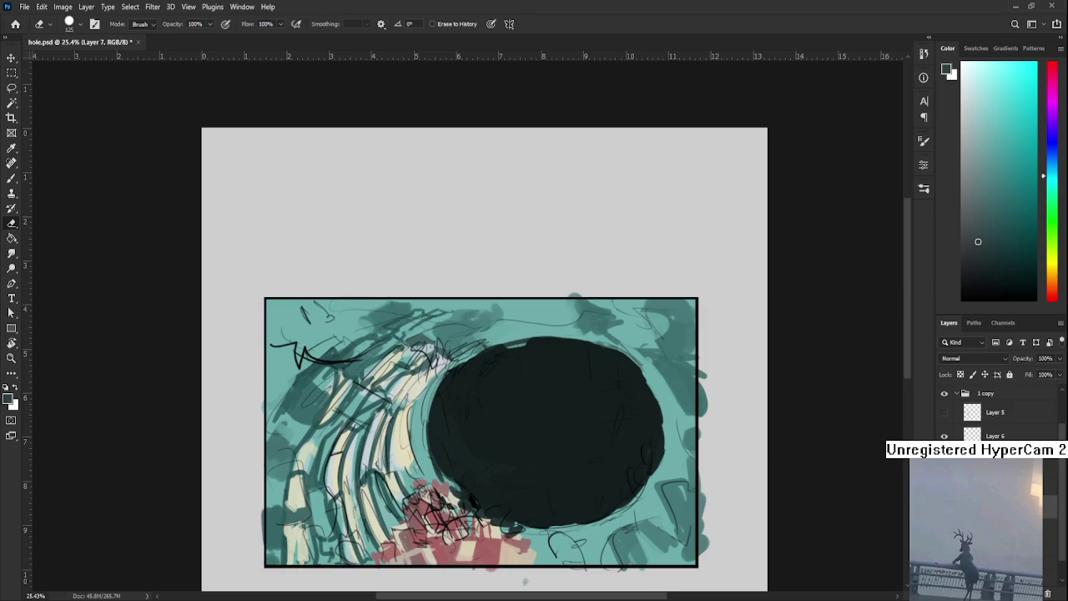
pyautogui.hotkey('alt', ']')
pyautogui.hotkey('alt', '[')
pyautogui.hotkey('alt', ']')
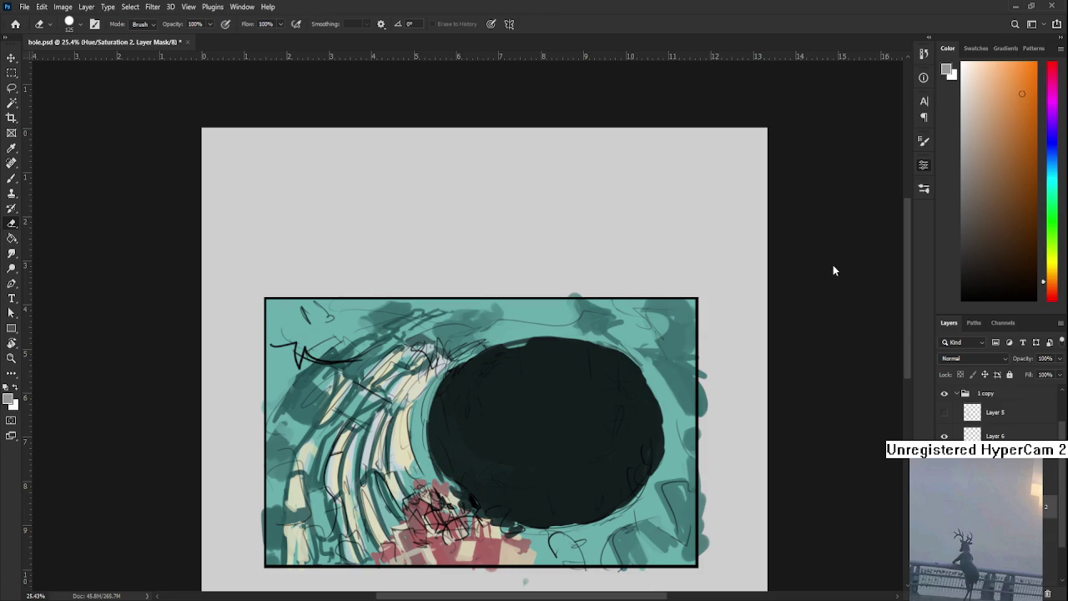
pyautogui.hotkey('ctrl', '2')
# Hide Layer 6 so its black zigzag sketch lines disappear
pyautogui.scroll(3, 478, 396)
pyautogui.moveTo(478, 397); pyautogui.dragTo(479, 504)
pyautogui.scroll(-2, 479, 505)
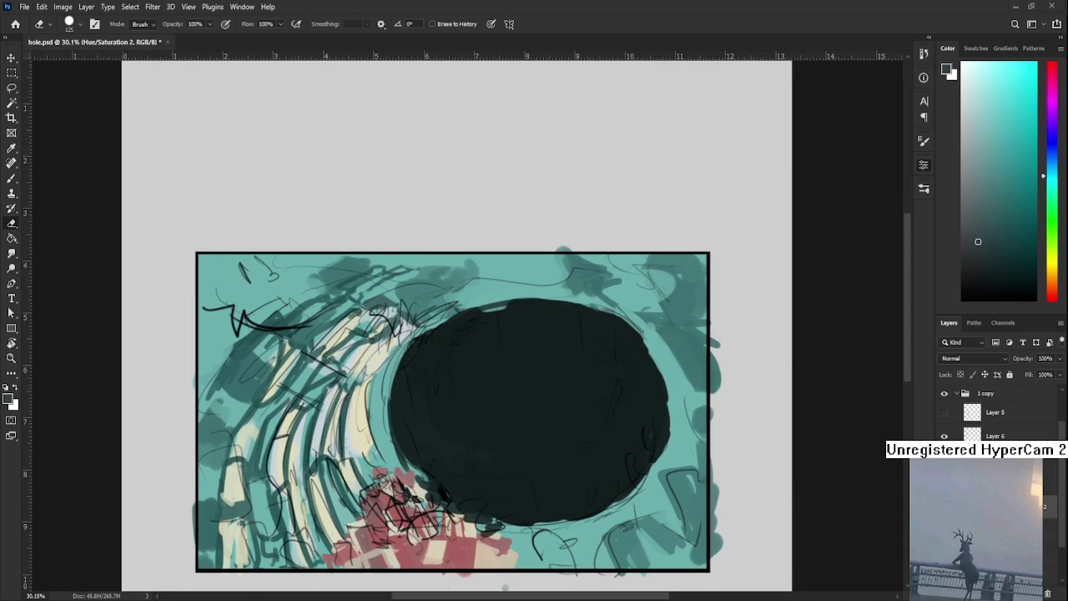
pyautogui.click(944, 436)
pyautogui.click(945, 437)
pyautogui.click(945, 437)
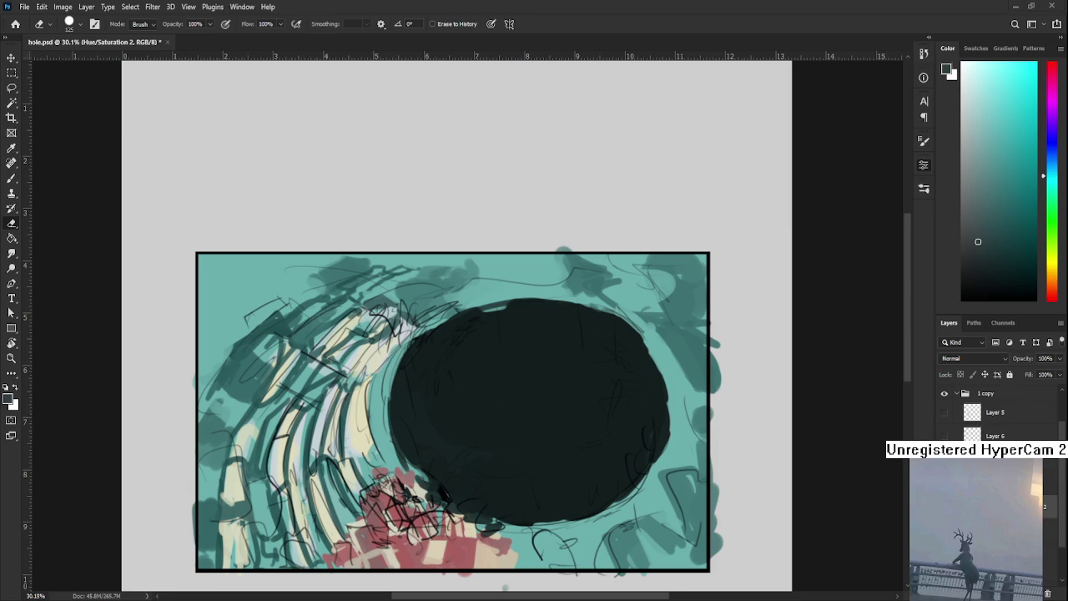
pyautogui.scroll(3, 396, 538)
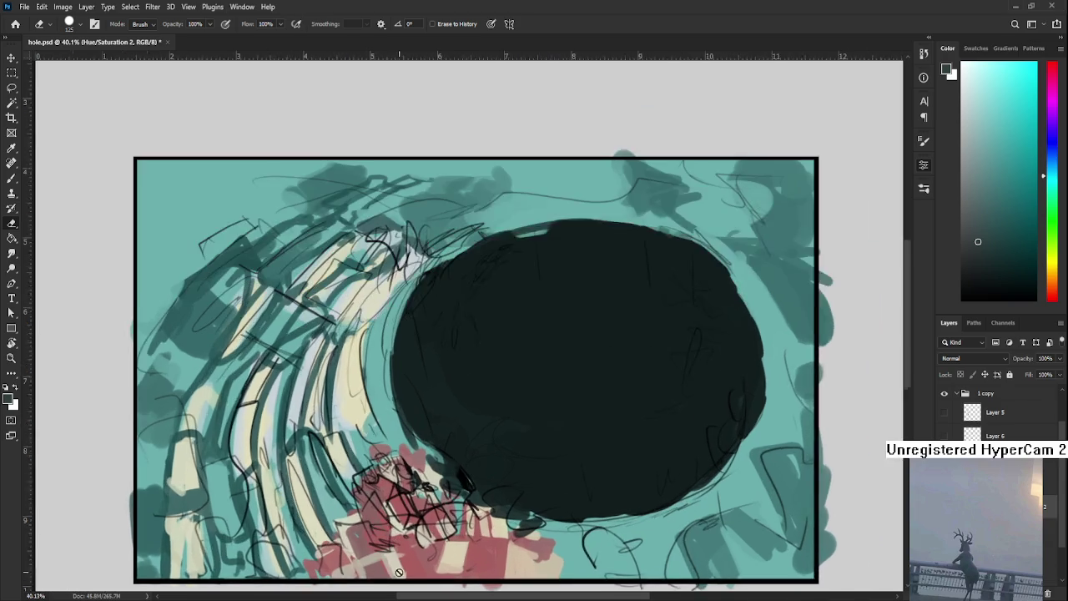
pyautogui.scroll(1, 396, 538)
pyautogui.scroll(-3, 969, 361)
# Choose a blue and dab purple-blue marks over the red debris
pyautogui.click(1009, 154)
pyautogui.click(1047, 145)
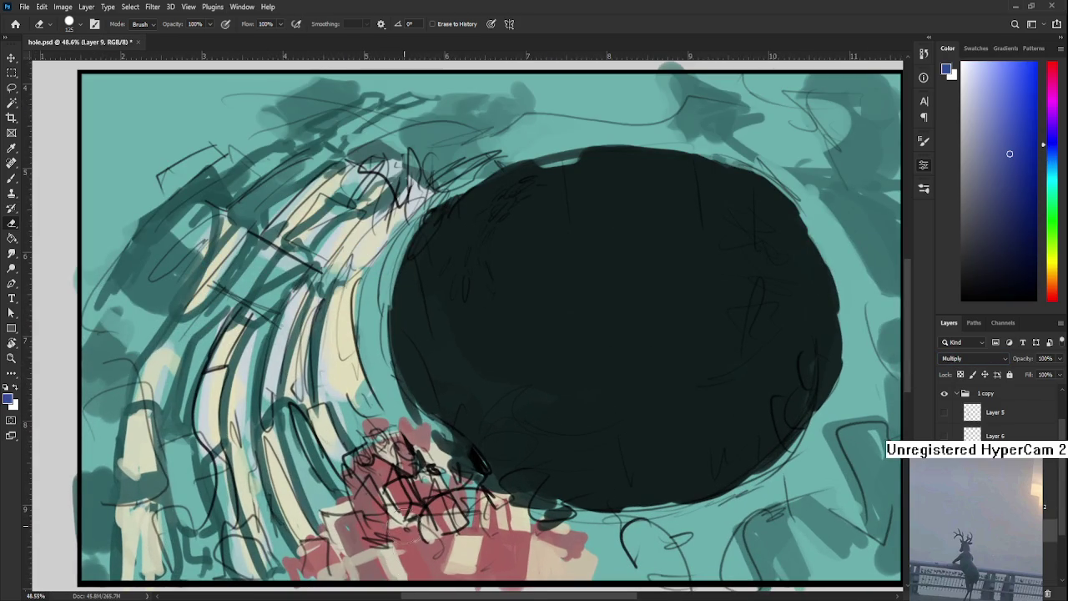
pyautogui.press('b')
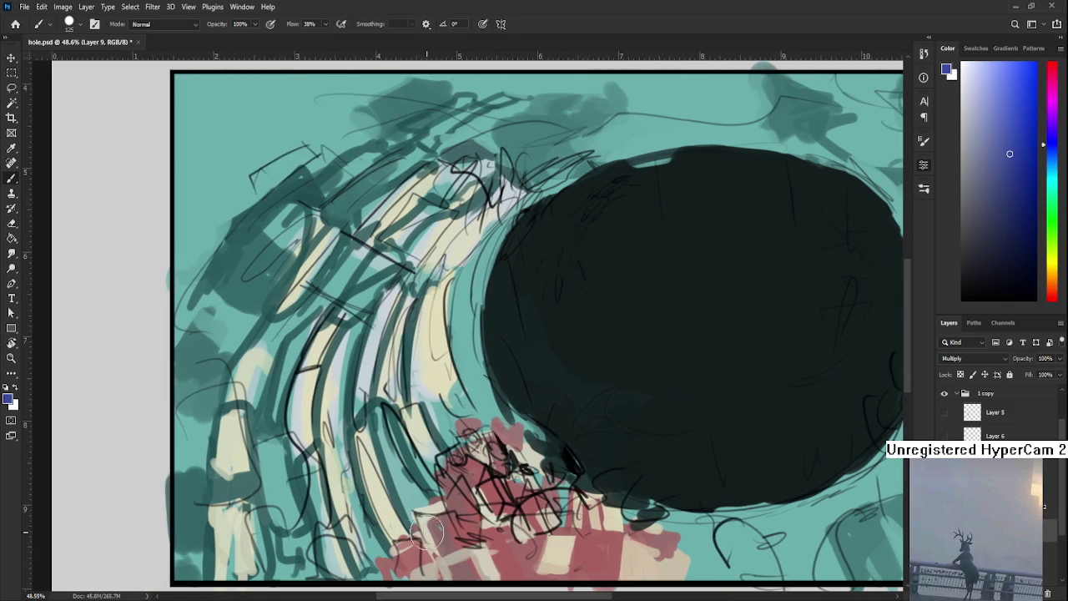
pyautogui.moveTo(425, 538)
pyautogui.mouseDown()
pyautogui.moveTo(438, 467)
pyautogui.moveTo(413, 476)
pyautogui.moveTo(417, 422)
pyautogui.moveTo(467, 451)
pyautogui.moveTo(484, 488)
pyautogui.mouseUp()
pyautogui.click(442, 457)
pyautogui.hotkey('ctrl', 'z')
pyautogui.click(438, 484)
pyautogui.hotkey('ctrl', 'z')
pyautogui.moveTo(392, 492); pyautogui.dragTo(434, 484)
pyautogui.moveTo(517, 476)
pyautogui.mouseDown()
pyautogui.moveTo(541, 498)
pyautogui.moveTo(513, 454)
pyautogui.moveTo(541, 483)
pyautogui.mouseUp()
pyautogui.moveTo(467, 488)
pyautogui.mouseDown()
pyautogui.moveTo(455, 447)
pyautogui.moveTo(480, 467)
pyautogui.mouseUp()
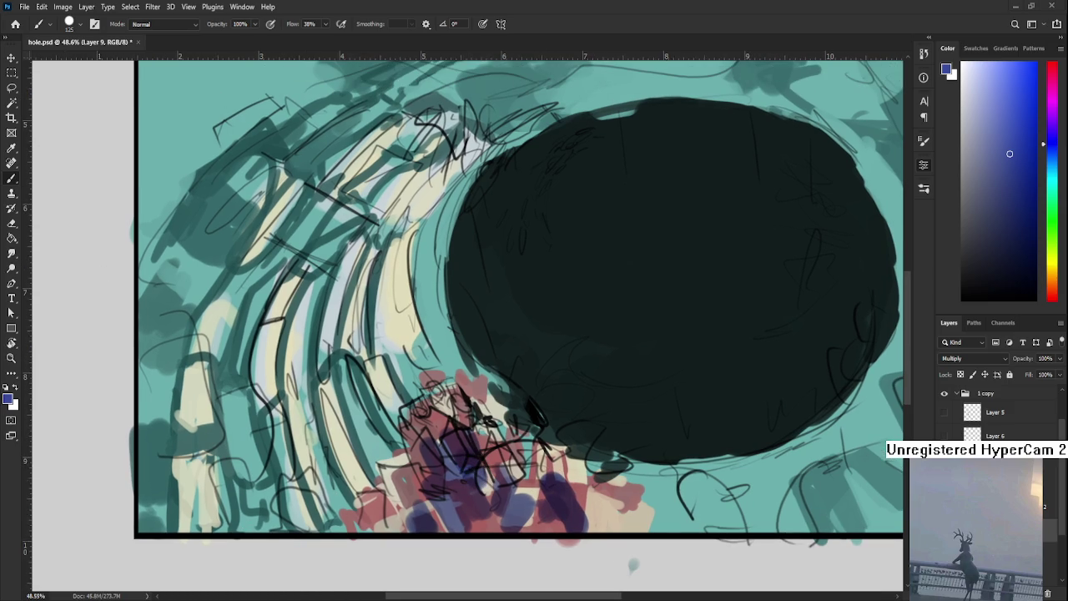
# Sample dark teal and darken the lower-left ribs with strokes
pyautogui.scroll(-2, 415, 416)
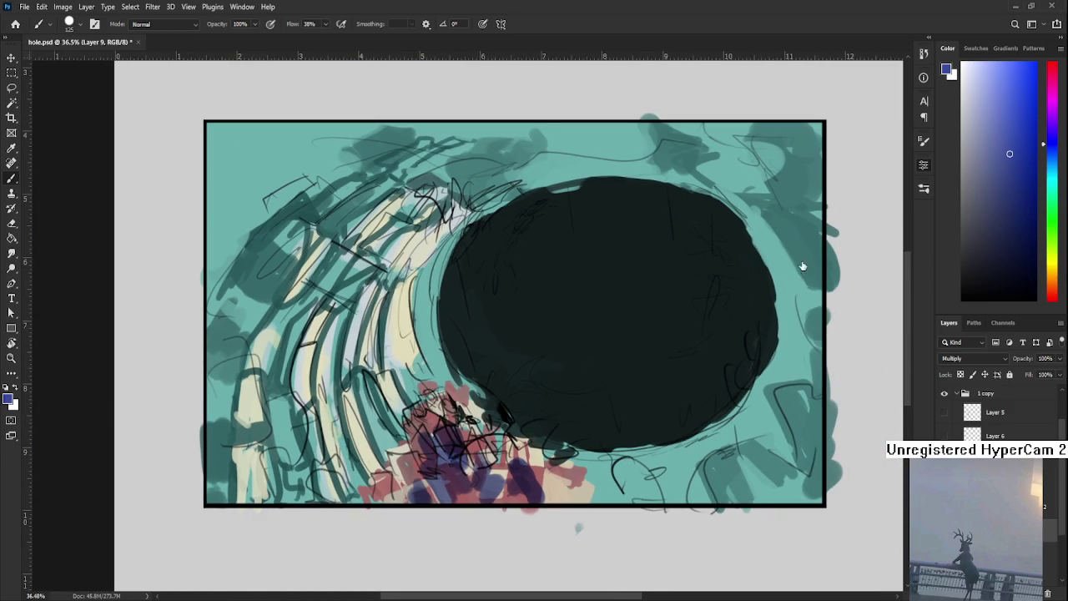
pyautogui.keyDown('alt'); pyautogui.click(381, 415); pyautogui.keyUp('alt')
pyautogui.moveTo(379, 384); pyautogui.dragTo(350, 442)
pyautogui.moveTo(338, 392); pyautogui.dragTo(328, 465)
pyautogui.hotkey('ctrl', 'z')
pyautogui.moveTo(327, 409); pyautogui.dragTo(305, 465)
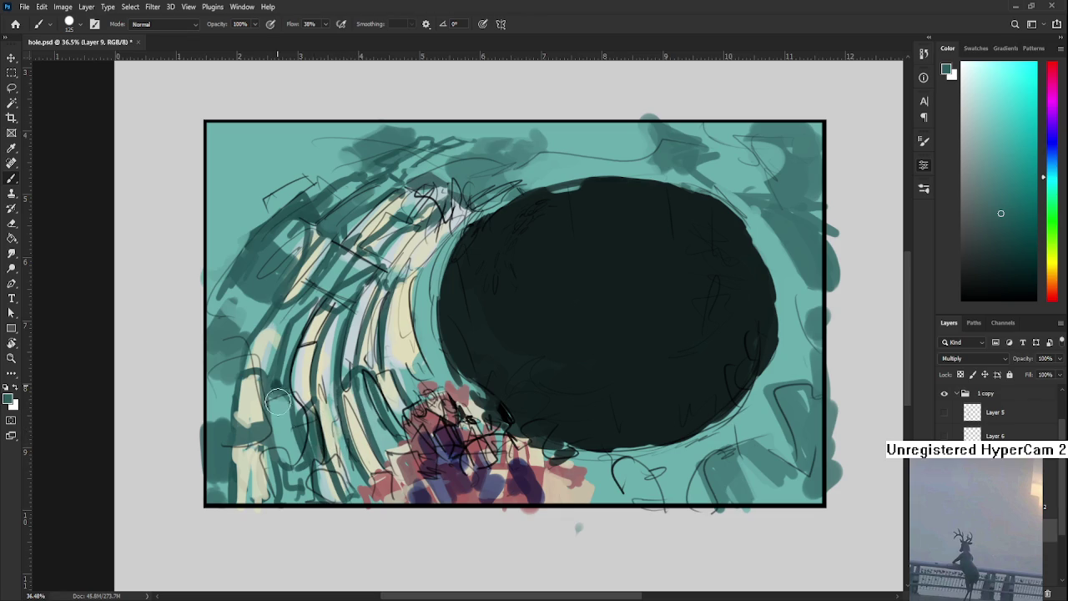
pyautogui.moveTo(275, 374); pyautogui.dragTo(294, 463)
# Shade the upper, lower and left ribs with more dark teal strokes
pyautogui.moveTo(292, 358); pyautogui.dragTo(280, 430)
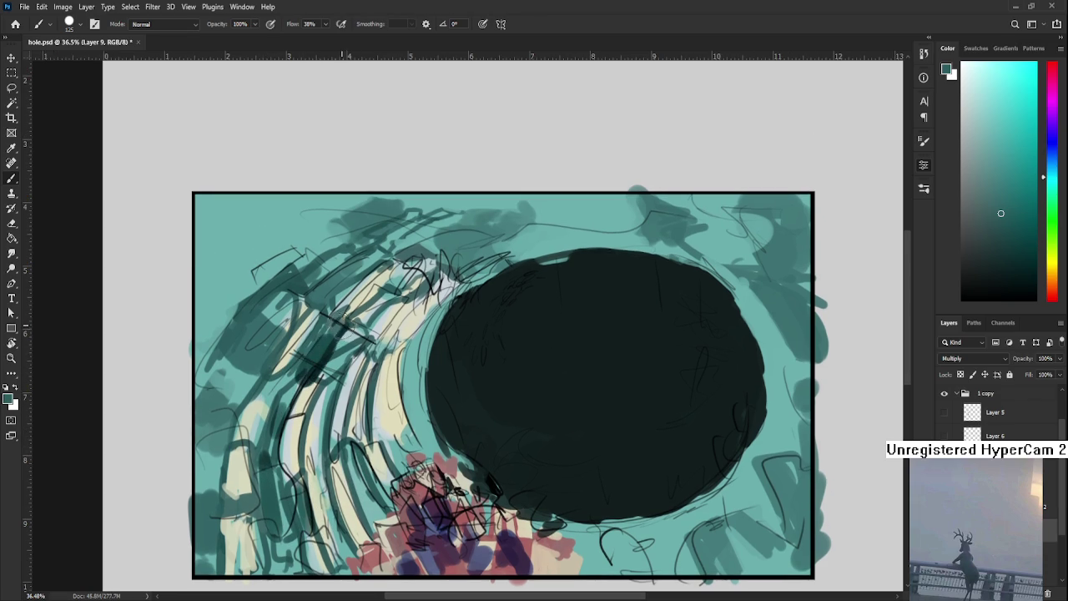
pyautogui.moveTo(410, 324); pyautogui.dragTo(404, 267)
pyautogui.moveTo(366, 359)
pyautogui.mouseDown()
pyautogui.moveTo(380, 440)
pyautogui.moveTo(438, 464)
pyautogui.mouseUp()
pyautogui.moveTo(301, 442); pyautogui.dragTo(288, 392)
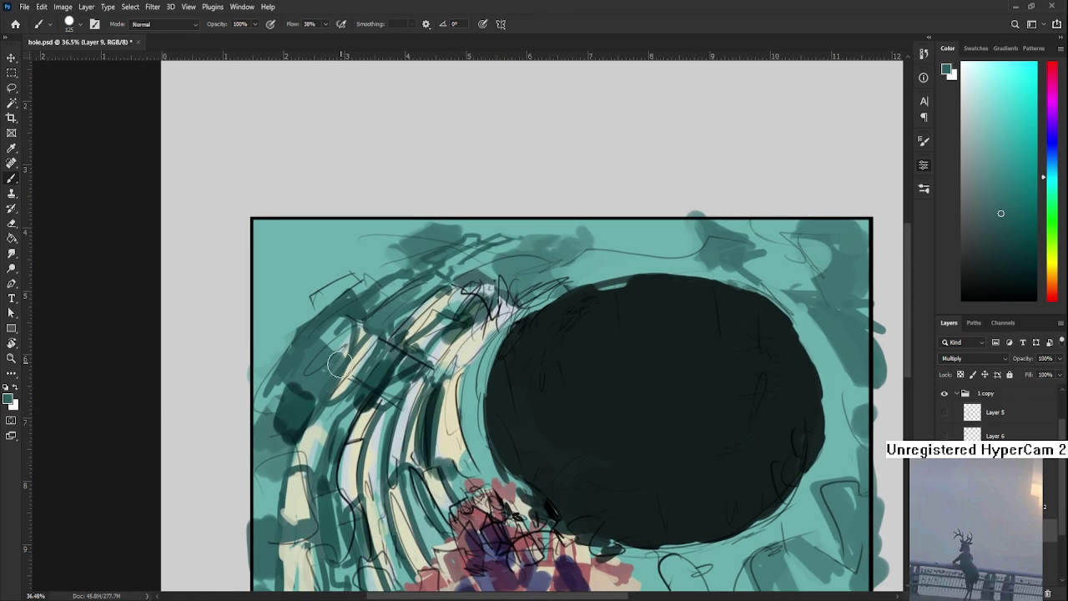
pyautogui.moveTo(359, 375); pyautogui.dragTo(342, 336)
pyautogui.moveTo(292, 484)
pyautogui.mouseDown()
pyautogui.moveTo(269, 525)
pyautogui.moveTo(278, 395)
pyautogui.mouseUp()
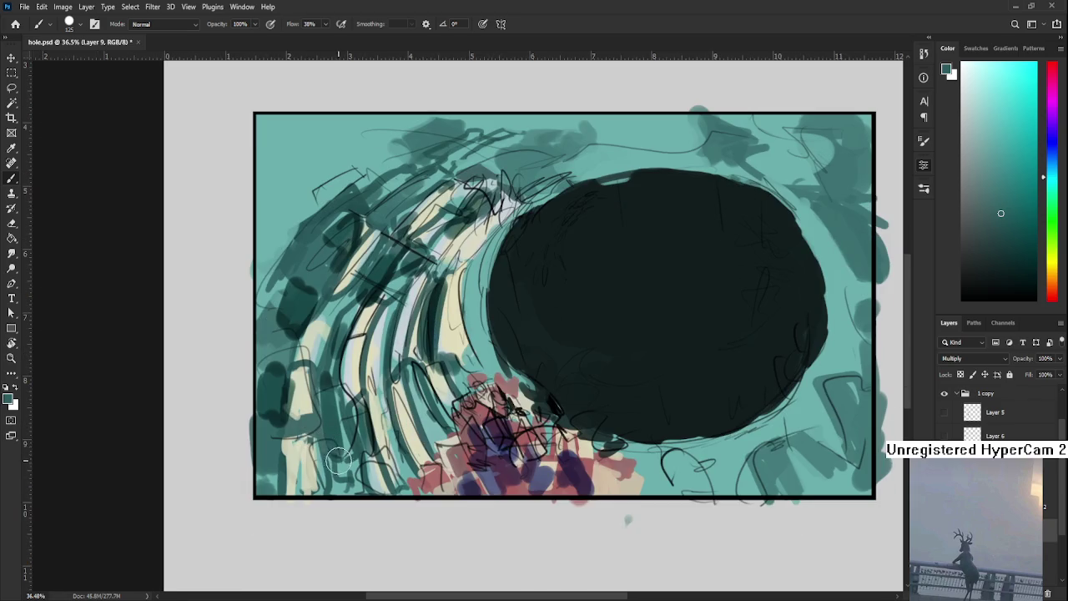
pyautogui.moveTo(322, 452); pyautogui.dragTo(355, 491)
pyautogui.moveTo(359, 438)
pyautogui.mouseDown()
pyautogui.moveTo(347, 488)
pyautogui.moveTo(392, 468)
pyautogui.mouseUp()
pyautogui.keyDown('alt'); pyautogui.scroll(-1, 496, 451); pyautogui.keyUp('alt')
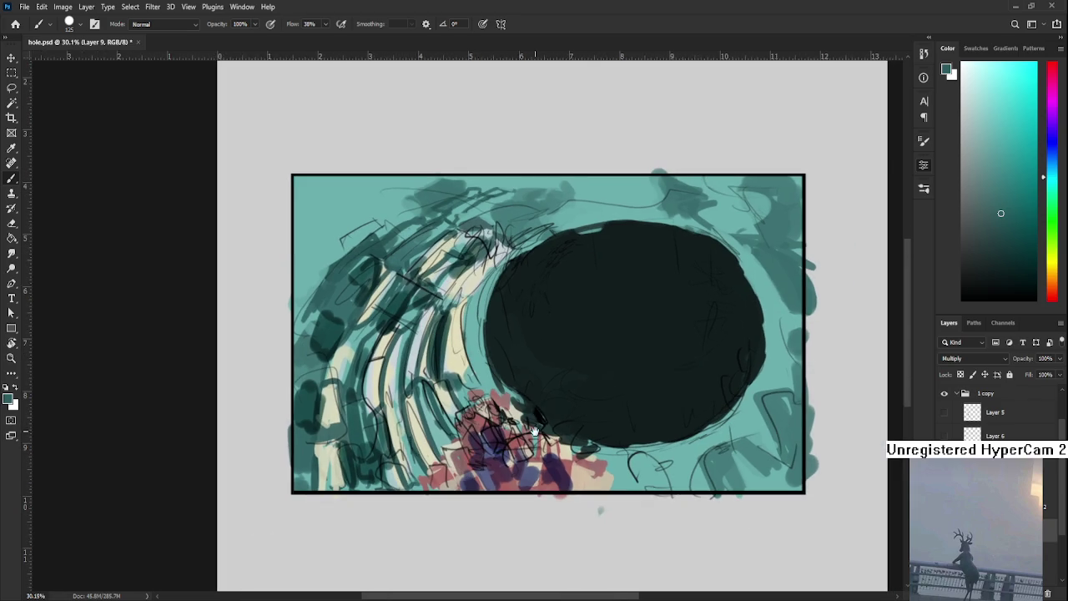
pyautogui.scroll(2, 477, 441)
pyautogui.moveTo(568, 523); pyautogui.dragTo(534, 440)
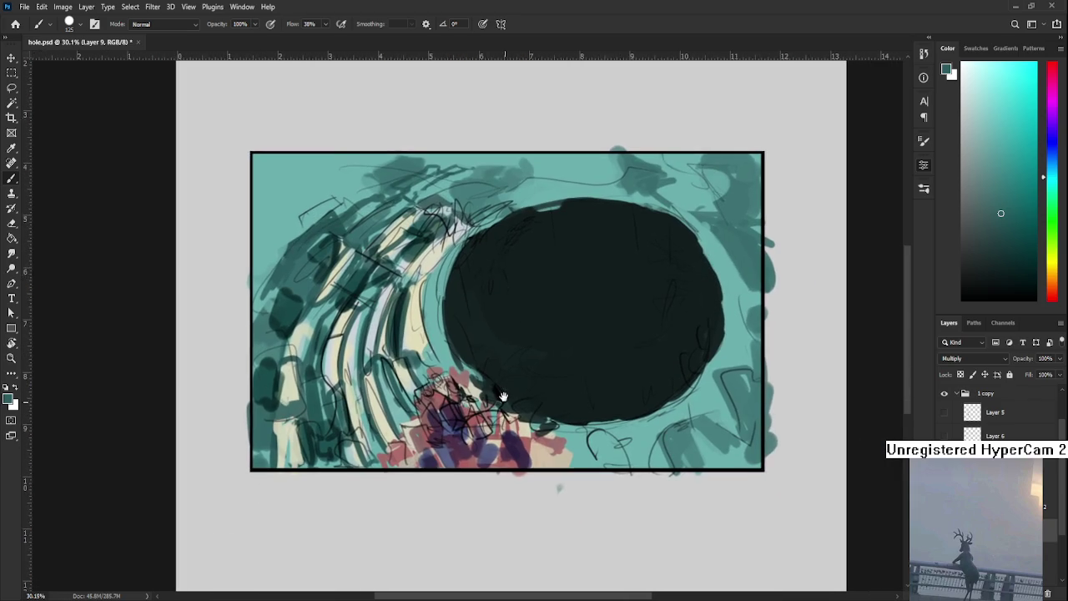
# Sample the debris's pinkish-brown, fade the shading layer to about 74%, then target Hue/Saturation 2
pyautogui.keyDown('alt'); pyautogui.click(534, 440); pyautogui.keyUp('alt')
pyautogui.keyDown('alt'); pyautogui.click(529, 436); pyautogui.keyUp('alt')
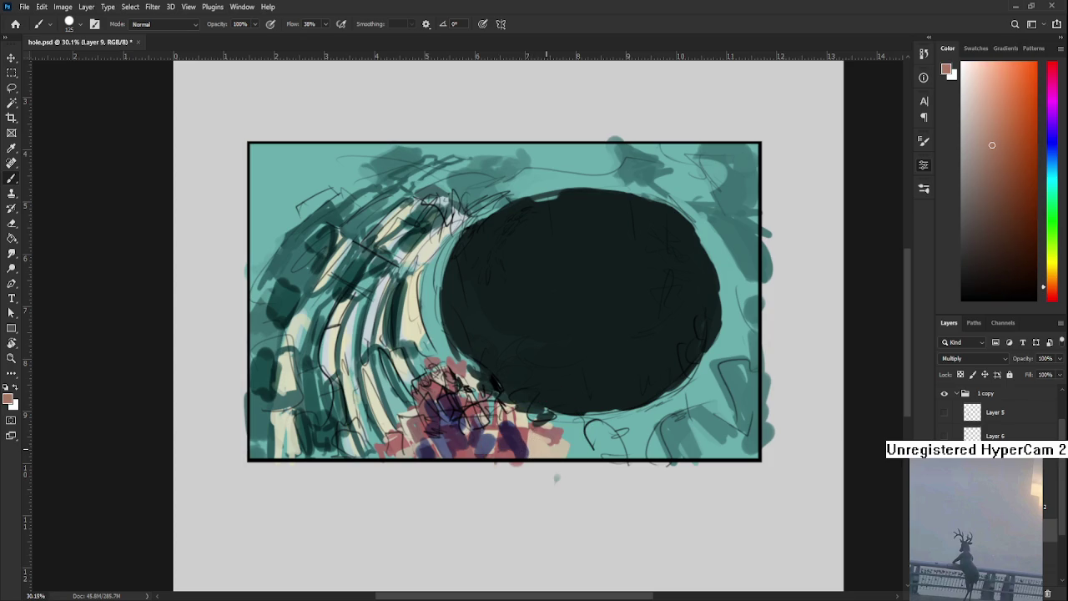
pyautogui.scroll(-1, 543, 450)
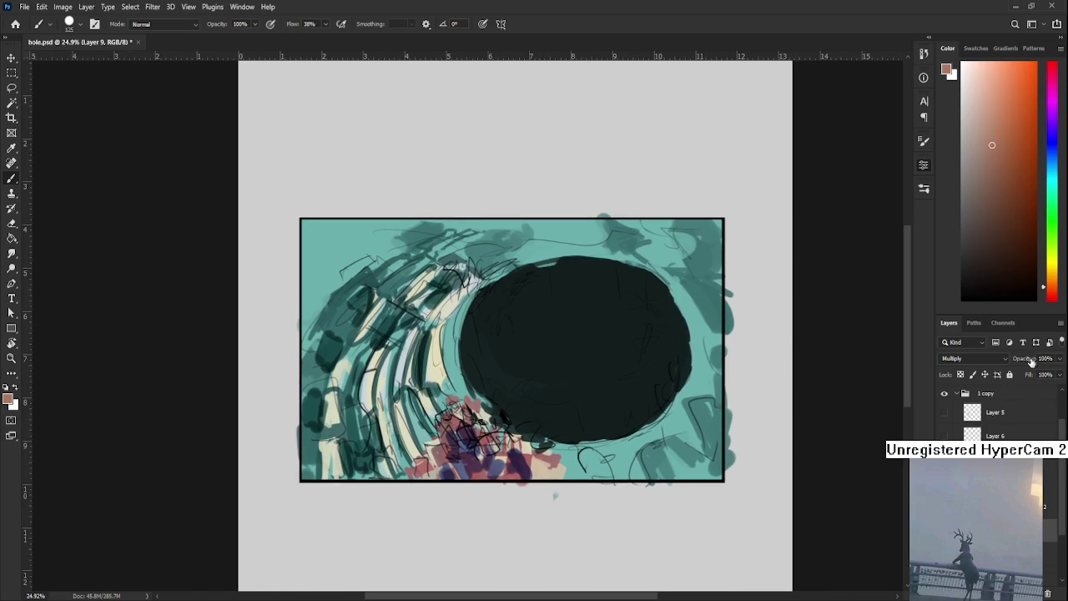
pyautogui.click(1058, 358)
pyautogui.moveTo(1053, 374); pyautogui.dragTo(1049, 377)
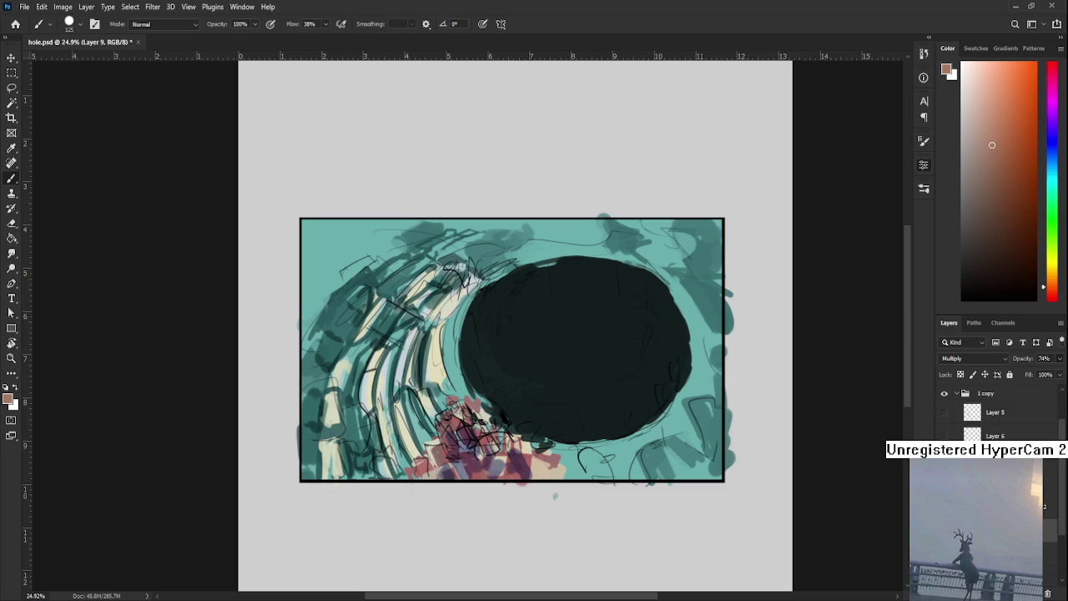
pyautogui.hotkey('alt', ']')
pyautogui.hotkey('ctrl', '2')
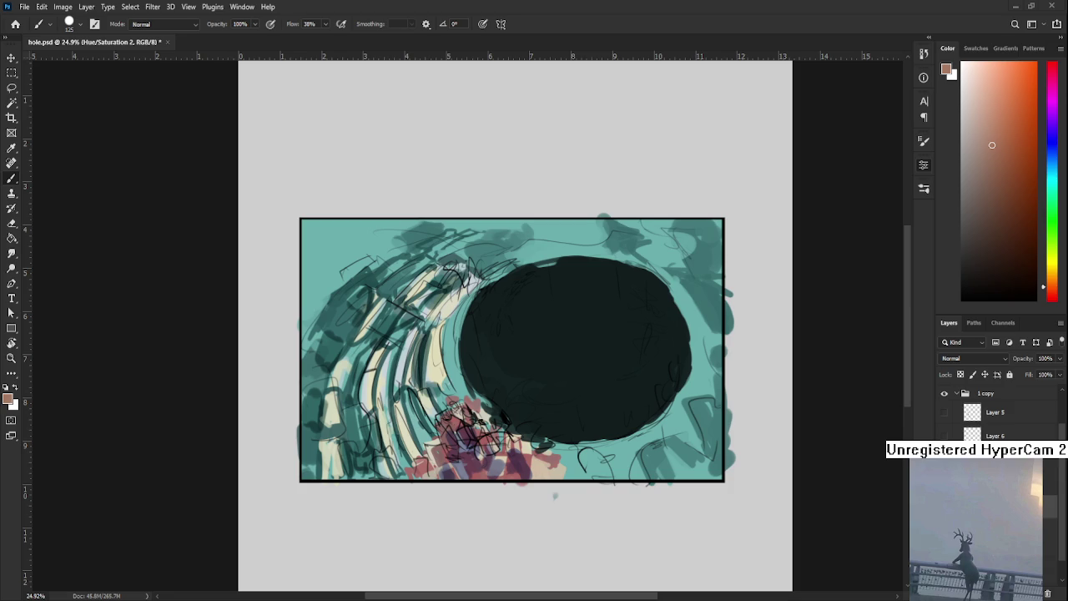
pyautogui.scroll(2, 538, 405)
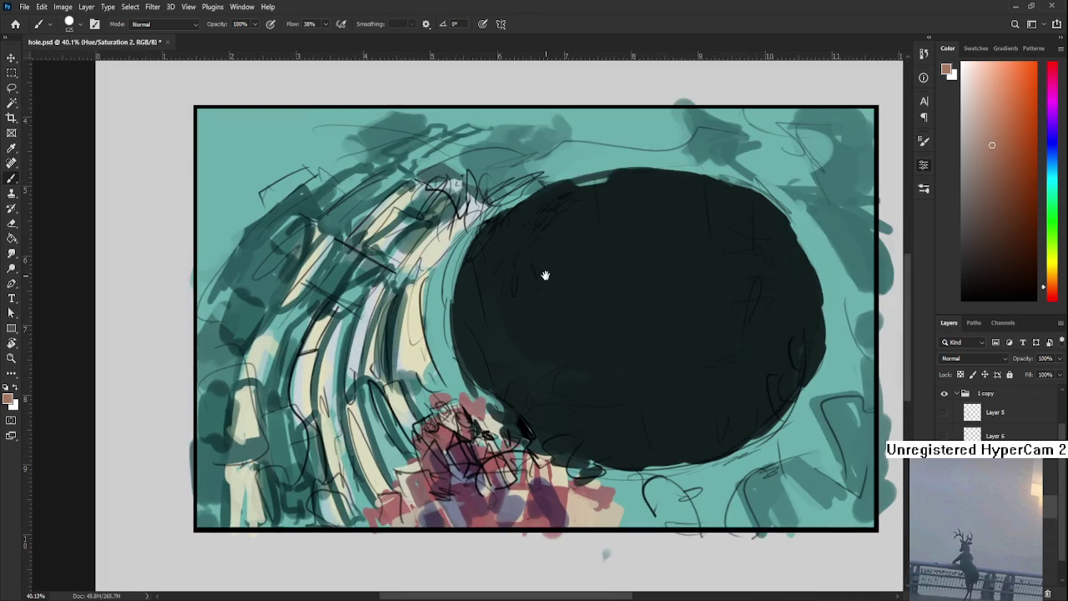
pyautogui.moveTo(545, 276); pyautogui.dragTo(518, 326)
pyautogui.scroll(-1, 518, 326)
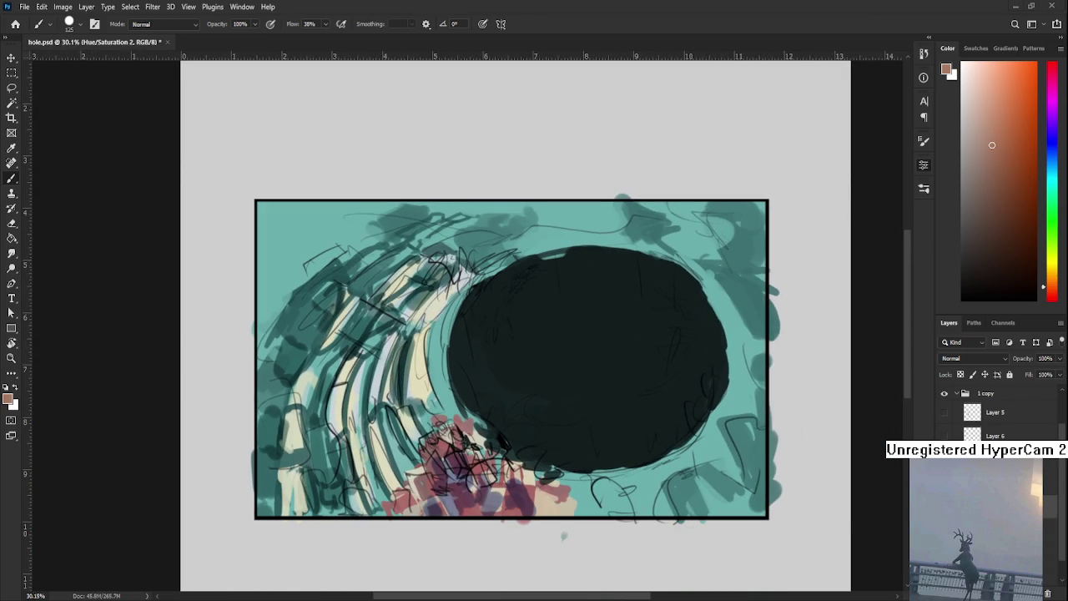
pyautogui.scroll(-2, 500, 375)
pyautogui.scroll(-4, 492, 371)
pyautogui.scroll(3, 472, 374)
pyautogui.scroll(3, 483, 364)
pyautogui.moveTo(482, 363); pyautogui.dragTo(495, 385)
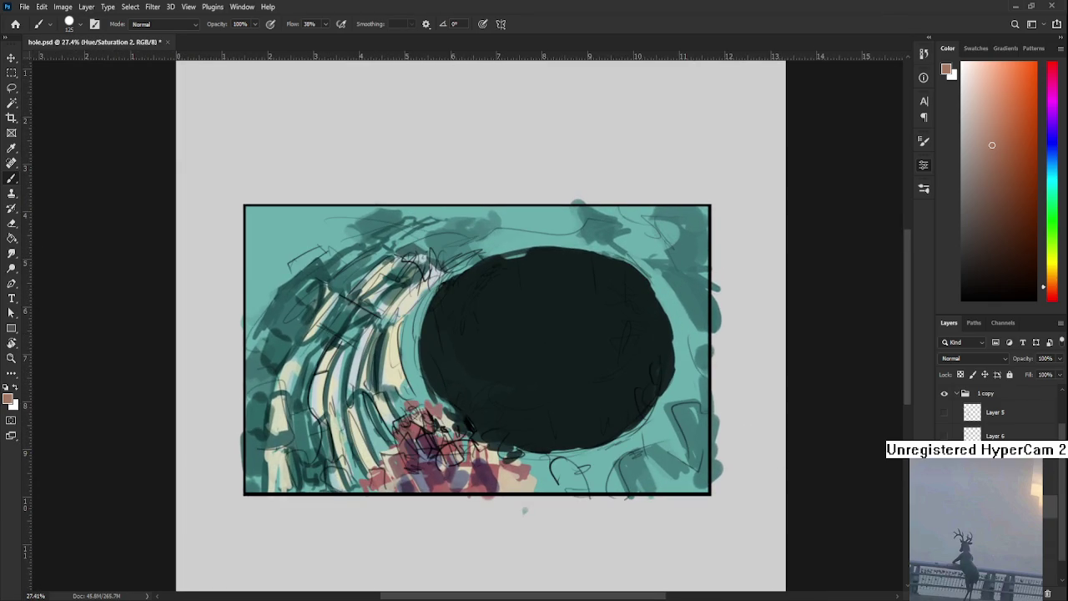
pyautogui.hotkey('alt', '[')
# Fade the Layer 4 line sketch to about 70% opacity, then reselect the Hue/Saturation 2 layer
pyautogui.hotkey('ctrl', ',')
pyautogui.hotkey('ctrl', ',')
pyautogui.hotkey('ctrl', ',')
pyautogui.hotkey('ctrl', ',')
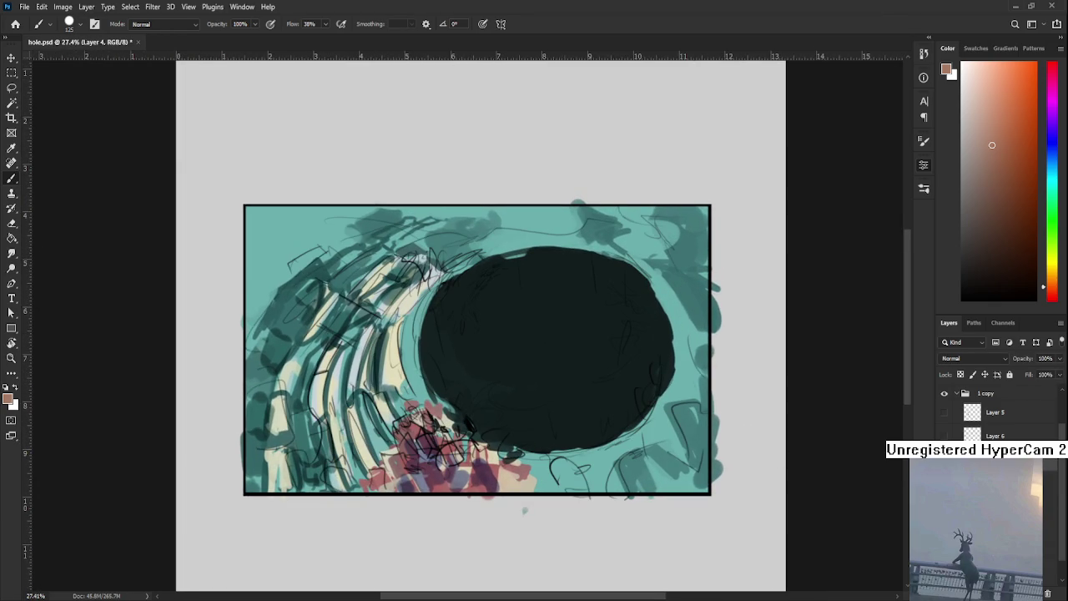
pyautogui.moveTo(1059, 358)
pyautogui.mouseDown()
pyautogui.moveTo(1021, 374)
pyautogui.moveTo(1065, 382)
pyautogui.mouseUp()
pyautogui.scroll(1, 478, 451)
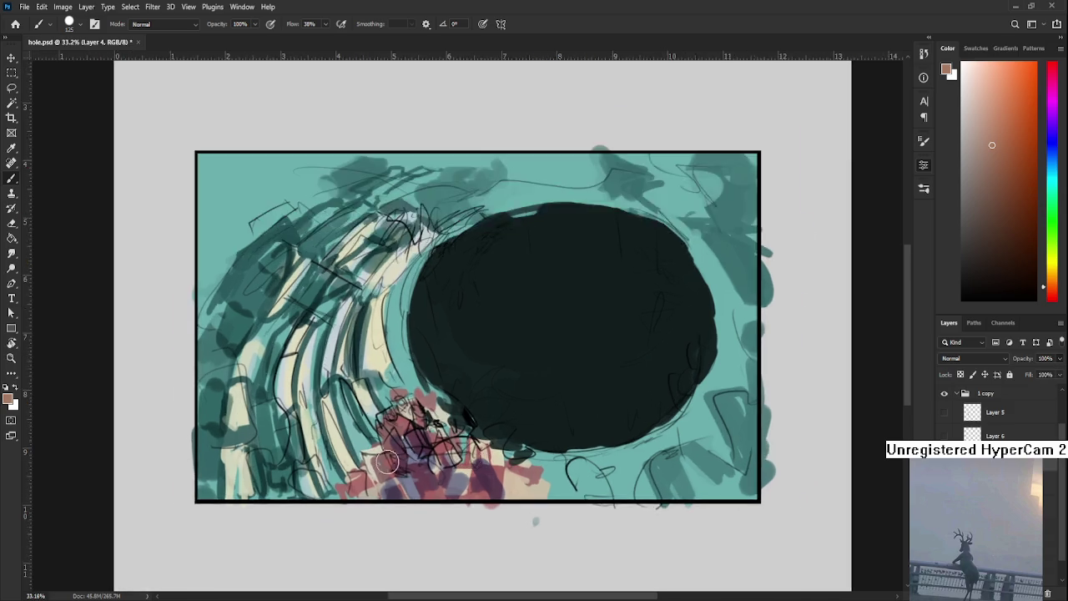
pyautogui.scroll(2, 434, 454)
pyautogui.scroll(1, 394, 459)
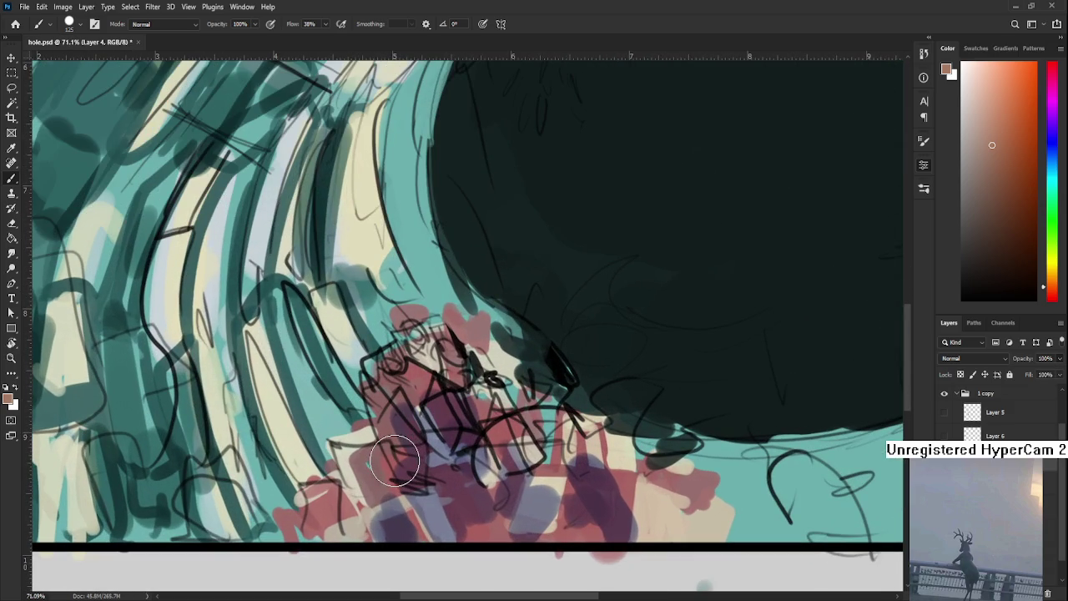
pyautogui.scroll(-1, 400, 459)
pyautogui.scroll(-1, 417, 461)
pyautogui.scroll(-1, 442, 463)
pyautogui.scroll(-1, 467, 467)
pyautogui.moveTo(481, 469); pyautogui.dragTo(483, 473)
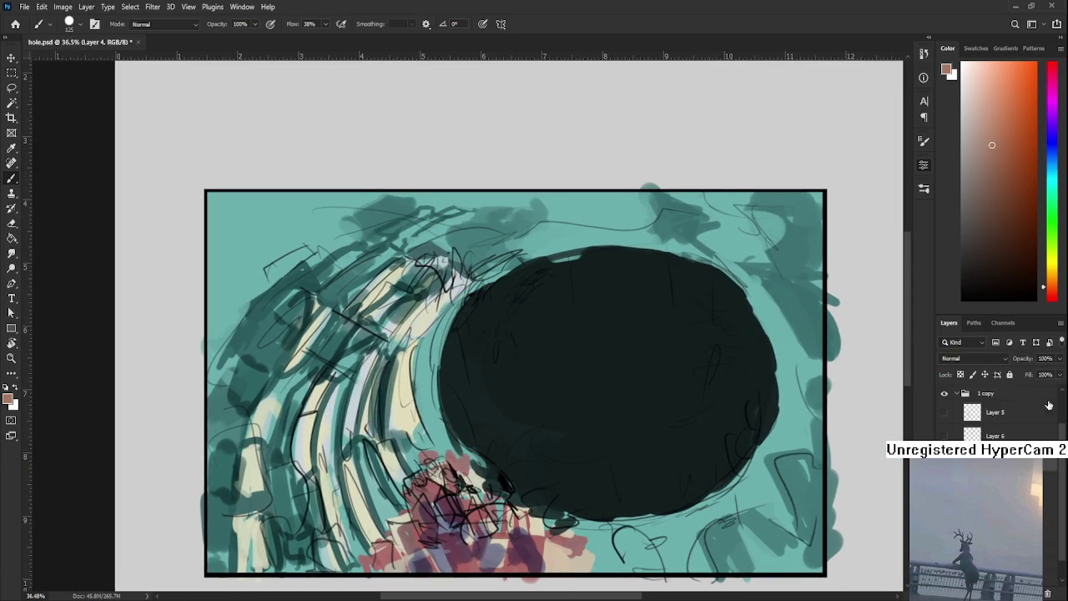
pyautogui.moveTo(1059, 359); pyautogui.dragTo(1046, 375)
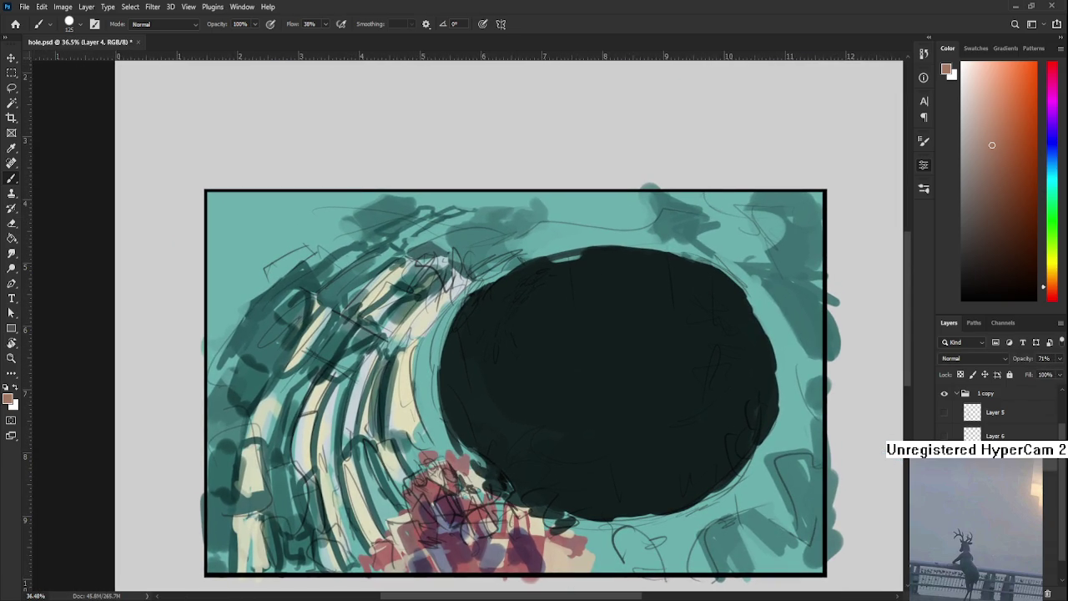
pyautogui.hotkey('alt', ']')
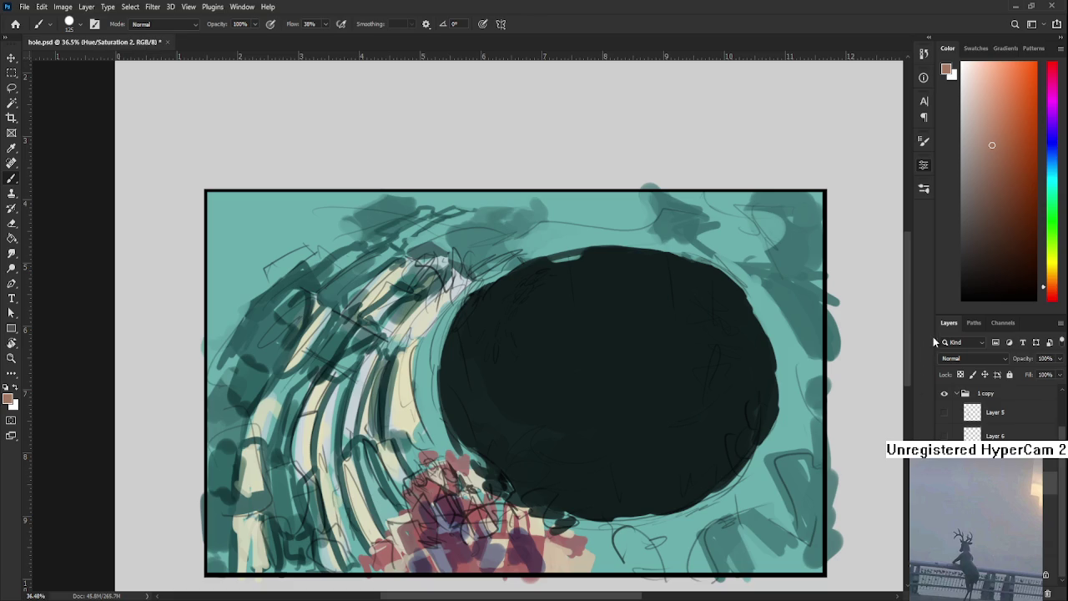
pyautogui.scroll(-2, 513, 360)
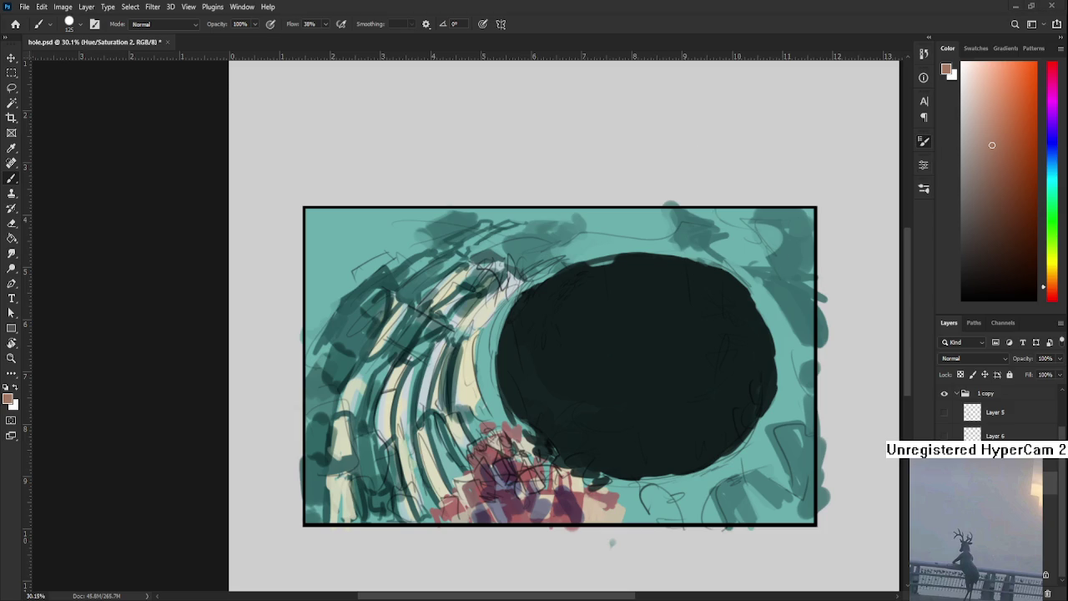
pyautogui.scroll(1, 488, 324)
pyautogui.scroll(1, 488, 324)
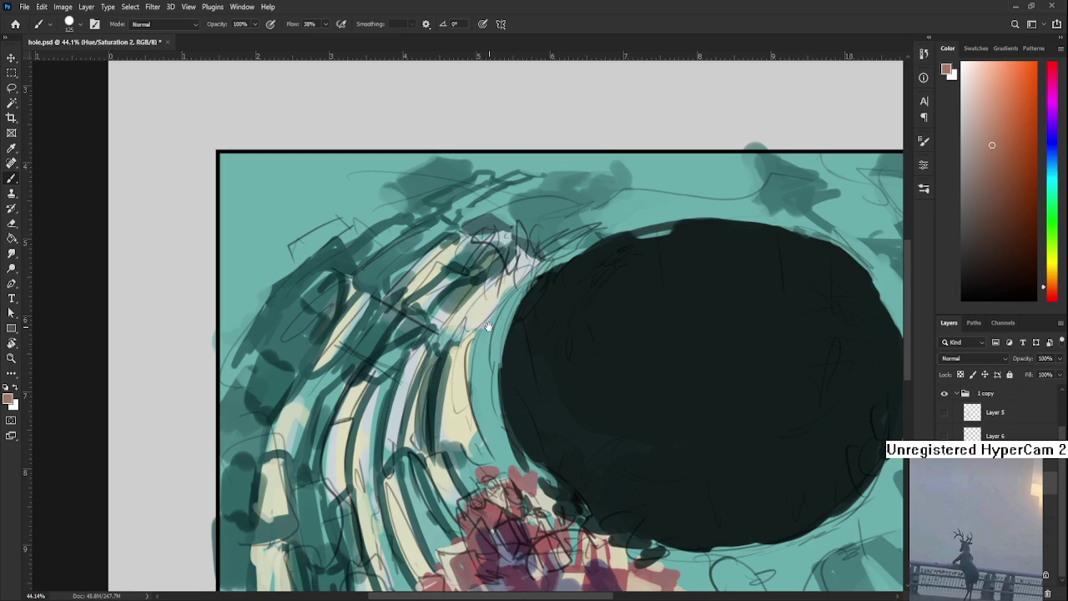
pyautogui.moveTo(488, 326); pyautogui.dragTo(496, 443)
pyautogui.keyDown('alt'); pyautogui.click(458, 367); pyautogui.keyUp('alt')
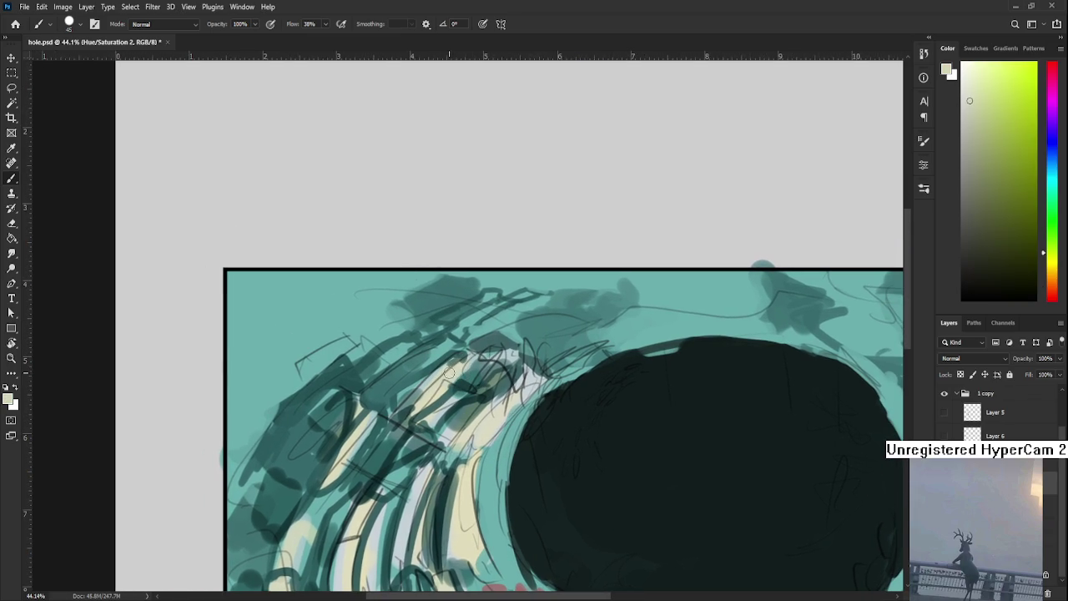
pyautogui.moveTo(434, 559); pyautogui.dragTo(410, 388)
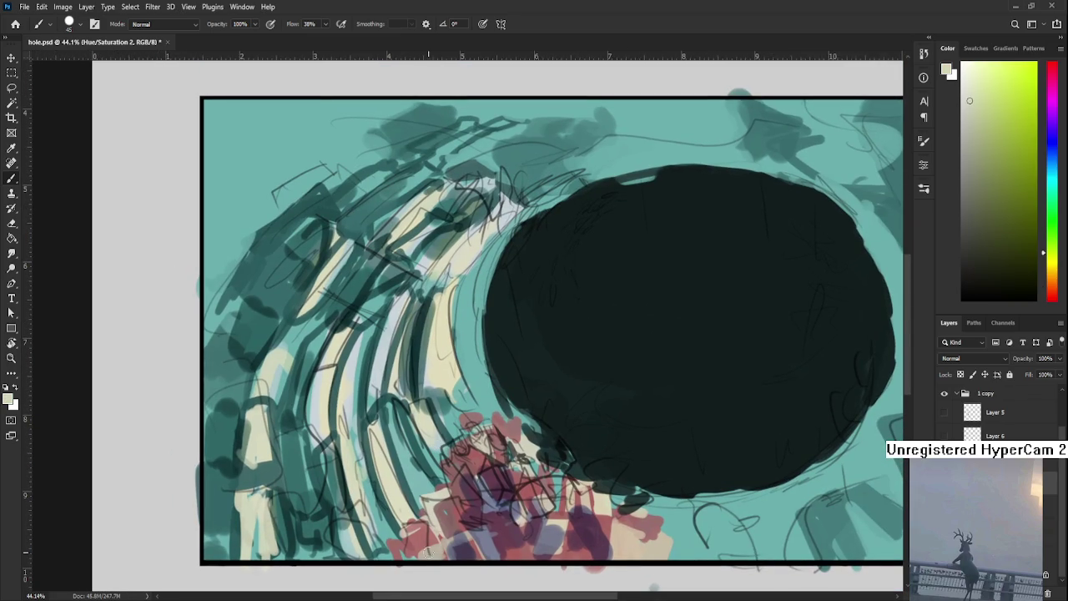
pyautogui.scroll(2, 415, 511)
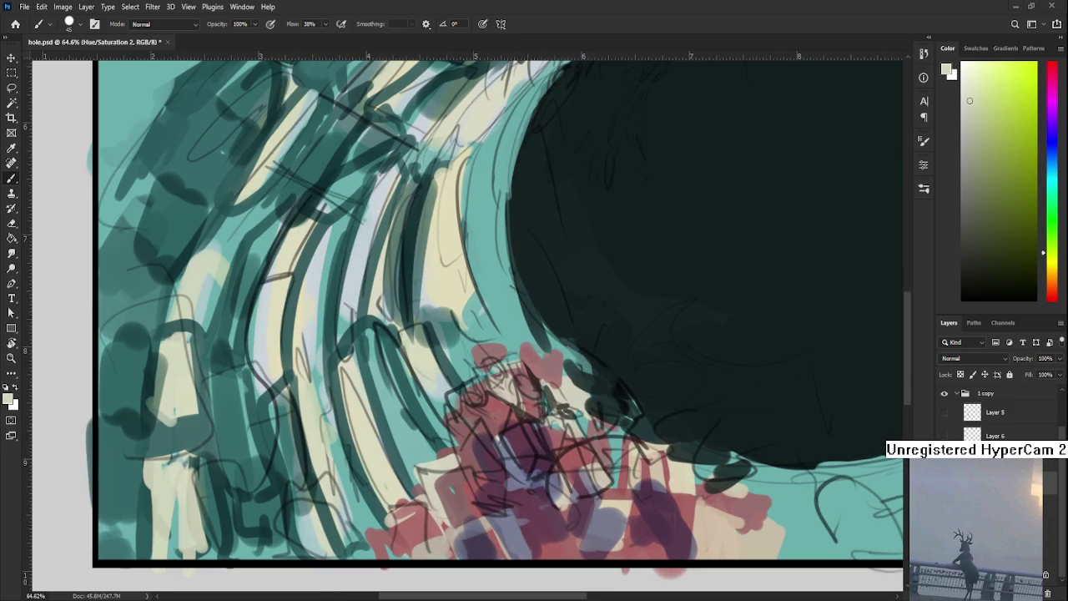
pyautogui.moveTo(547, 531); pyautogui.dragTo(492, 490)
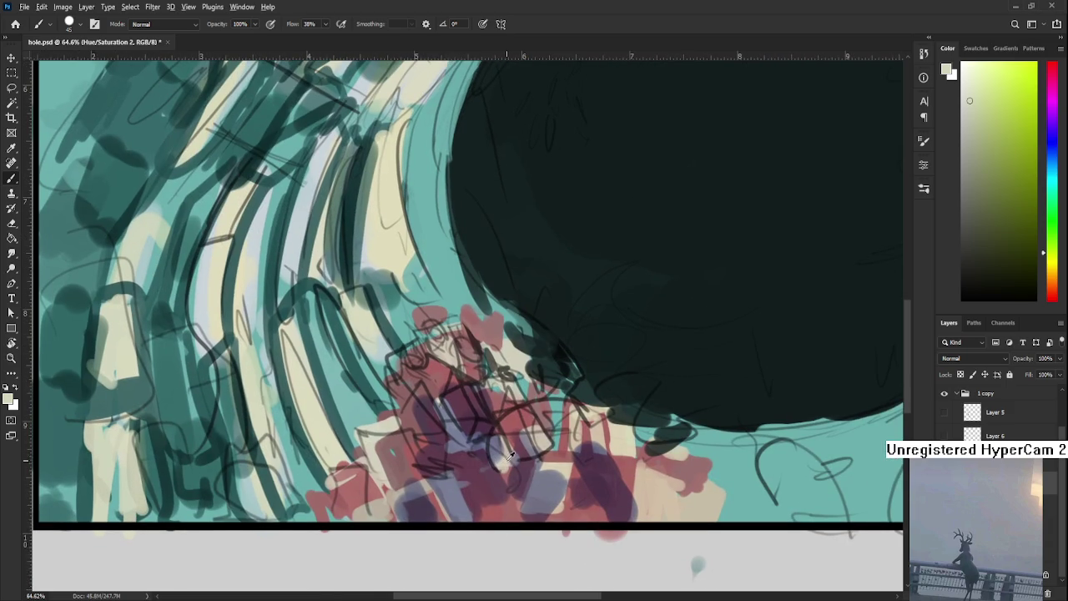
# Dab a small peach highlight on the debris and paint a dark purple facet over it
pyautogui.keyDown('alt'); pyautogui.click(504, 451); pyautogui.keyUp('alt')
pyautogui.moveTo(504, 451); pyautogui.dragTo(596, 436)
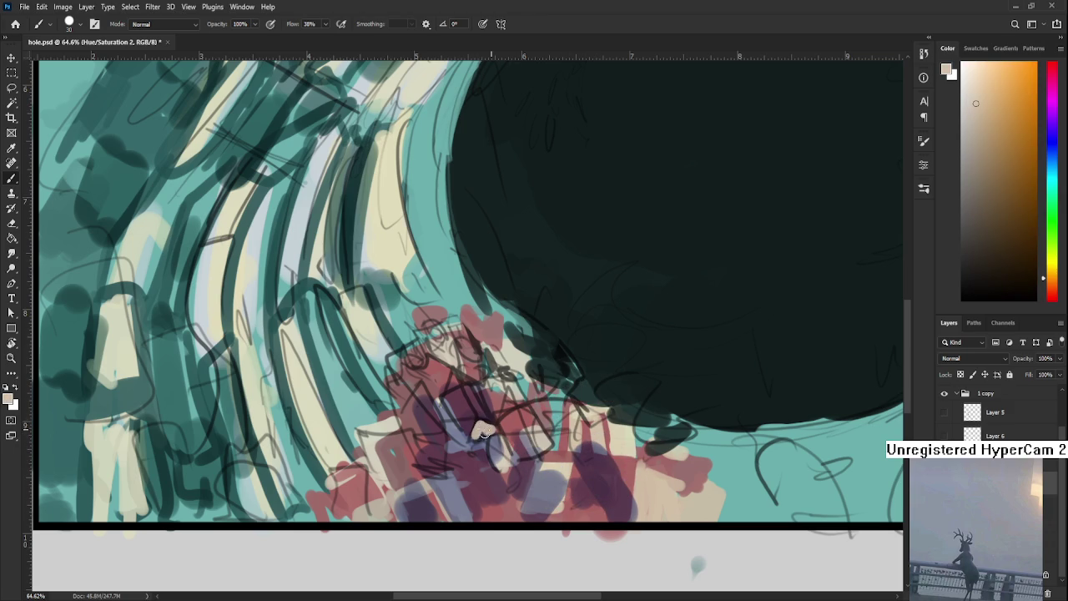
pyautogui.moveTo(481, 427); pyautogui.dragTo(485, 425)
pyautogui.keyDown('alt'); pyautogui.click(468, 434); pyautogui.keyUp('alt')
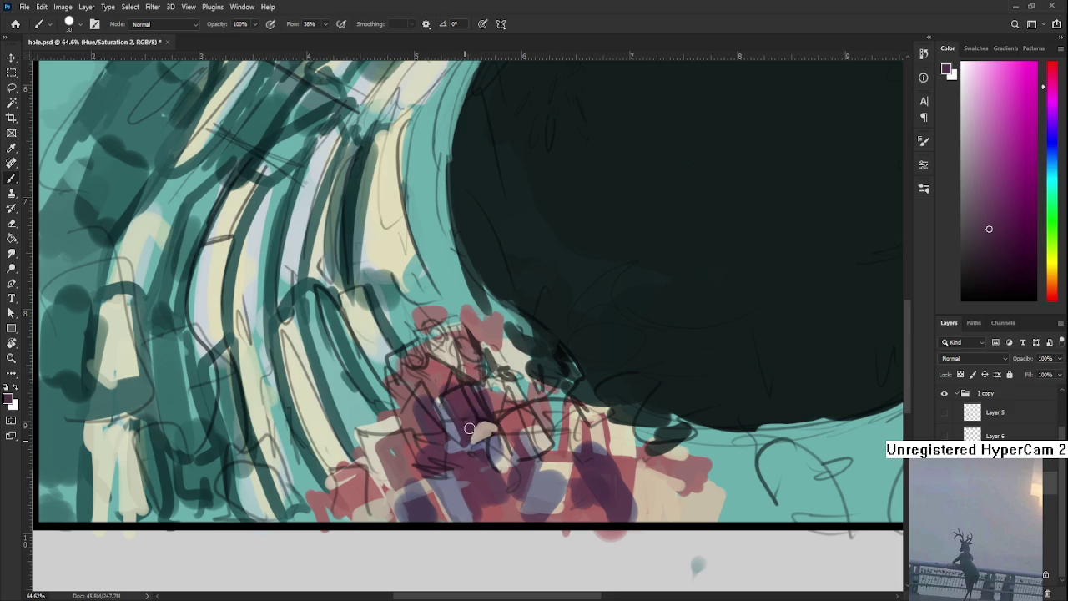
pyautogui.moveTo(460, 418)
pyautogui.mouseDown()
pyautogui.moveTo(448, 413)
pyautogui.moveTo(451, 392)
pyautogui.moveTo(461, 400)
pyautogui.mouseUp()
# Paint darkened mauve-pink strokes onto the crystal shard using colours sampled from the debris
pyautogui.keyDown('alt'); pyautogui.click(482, 428); pyautogui.keyUp('alt')
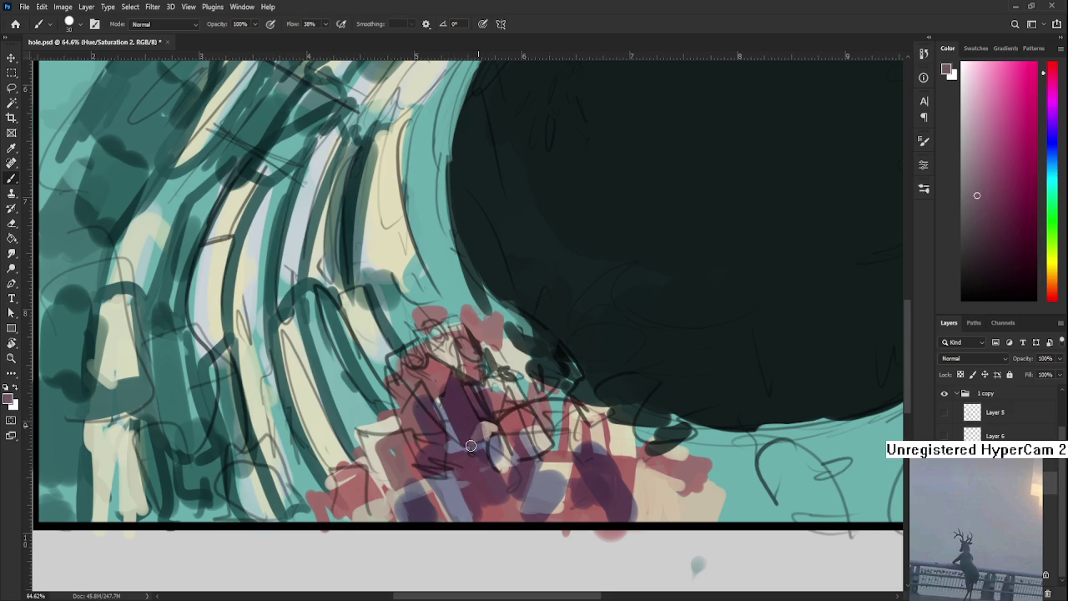
pyautogui.keyDown('alt'); pyautogui.click(482, 429); pyautogui.keyUp('alt')
pyautogui.keyDown('alt'); pyautogui.click(483, 430); pyautogui.keyUp('alt')
pyautogui.keyDown('alt'); pyautogui.click(476, 419); pyautogui.keyUp('alt')
pyautogui.moveTo(492, 432); pyautogui.dragTo(470, 467)
pyautogui.keyDown('alt'); pyautogui.click(468, 467); pyautogui.keyUp('alt')
pyautogui.keyDown('alt'); pyautogui.click(457, 462); pyautogui.keyUp('alt')
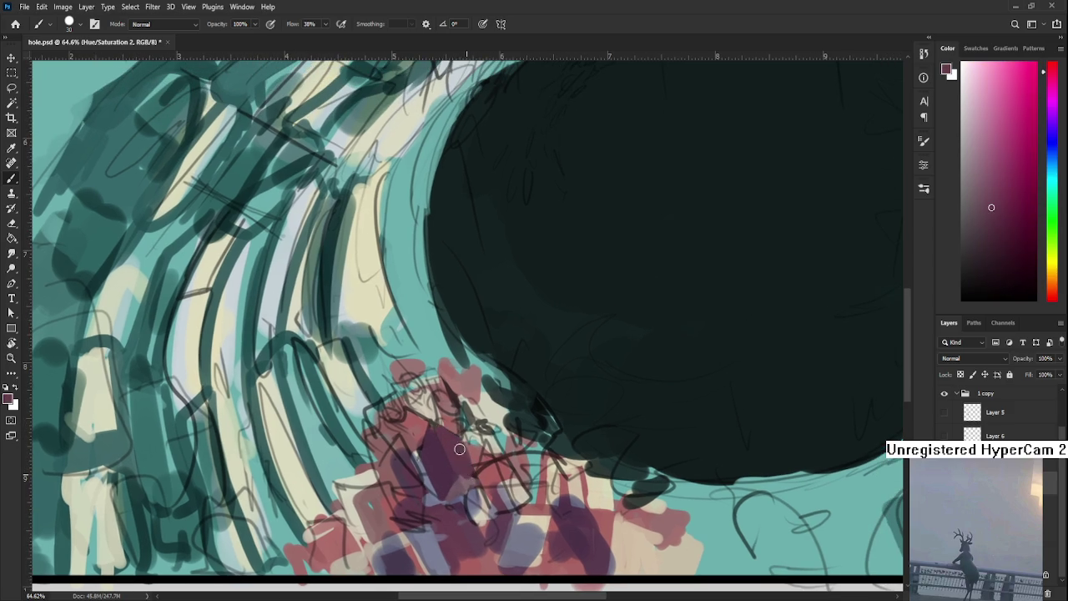
pyautogui.keyDown('alt'); pyautogui.click(477, 442); pyautogui.keyUp('alt')
pyautogui.moveTo(454, 436); pyautogui.dragTo(467, 469)
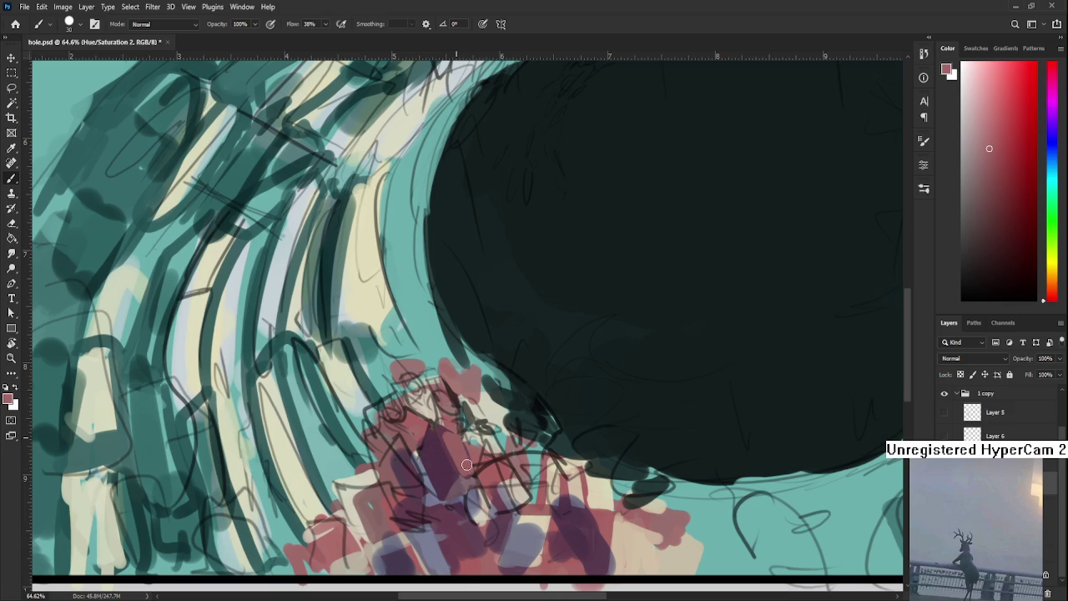
pyautogui.moveTo(447, 434); pyautogui.dragTo(460, 452)
# Shrink the brush for fine detail and sample redder and dark purple tones from the shard
pyautogui.keyDown('alt'); pyautogui.click(467, 484); pyautogui.keyUp('alt')
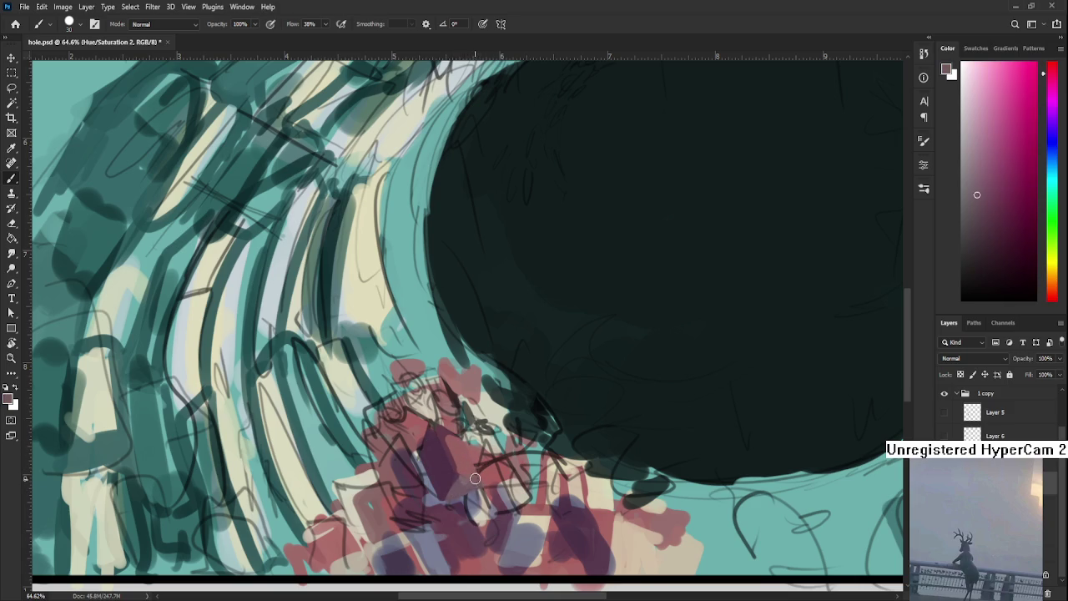
pyautogui.moveTo(462, 453); pyautogui.dragTo(449, 498)
pyautogui.keyDown('alt'); pyautogui.click(437, 485); pyautogui.keyUp('alt')
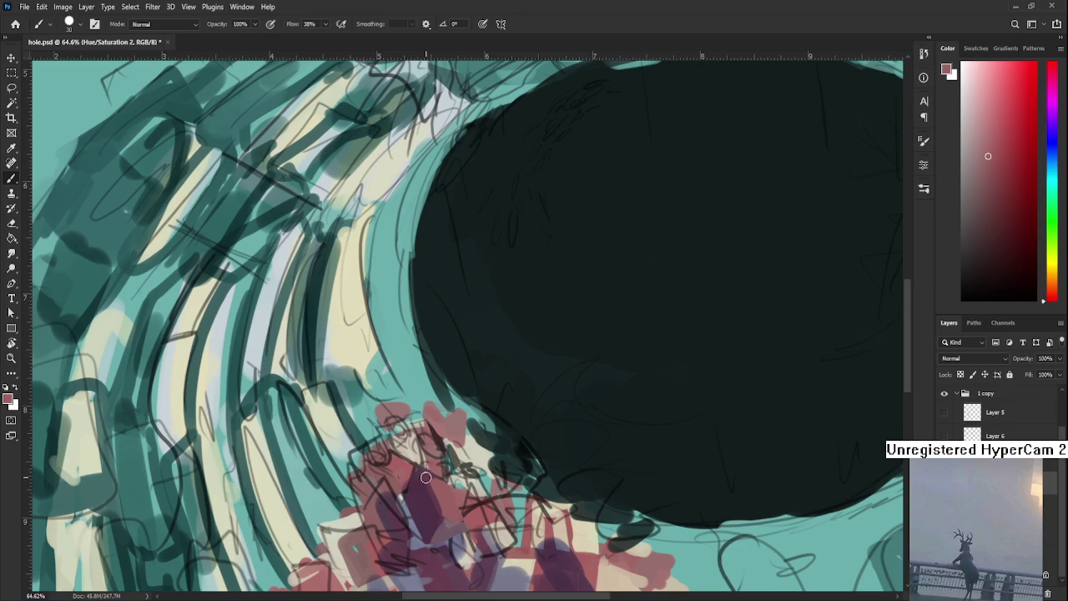
pyautogui.press('[')
pyautogui.press('[')
pyautogui.press('[')
pyautogui.keyDown('alt'); pyautogui.click(424, 477); pyautogui.keyUp('alt')
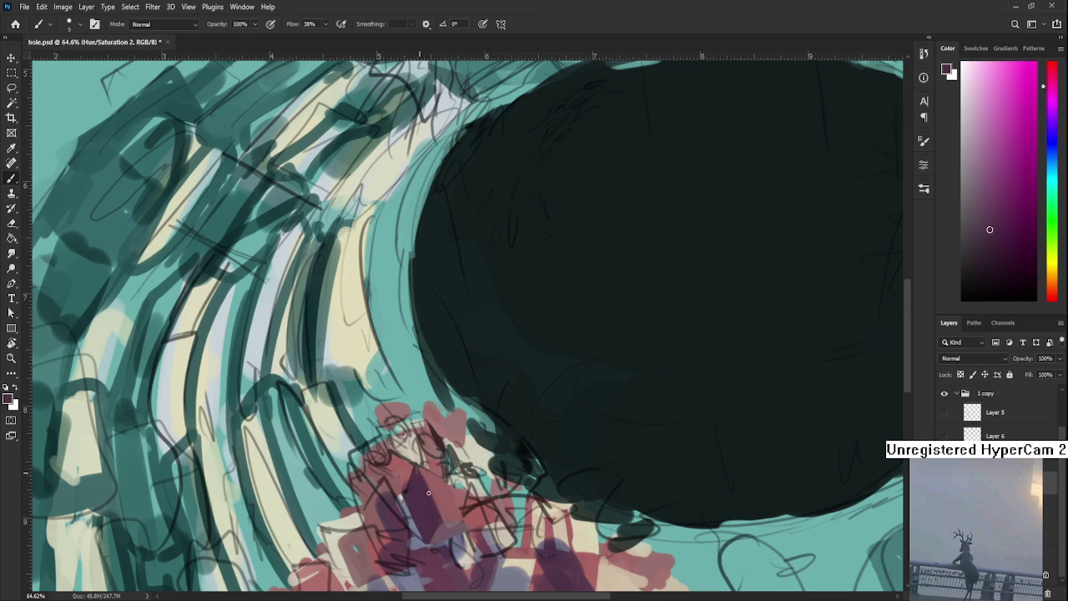
pyautogui.scroll(-5, 412, 473)
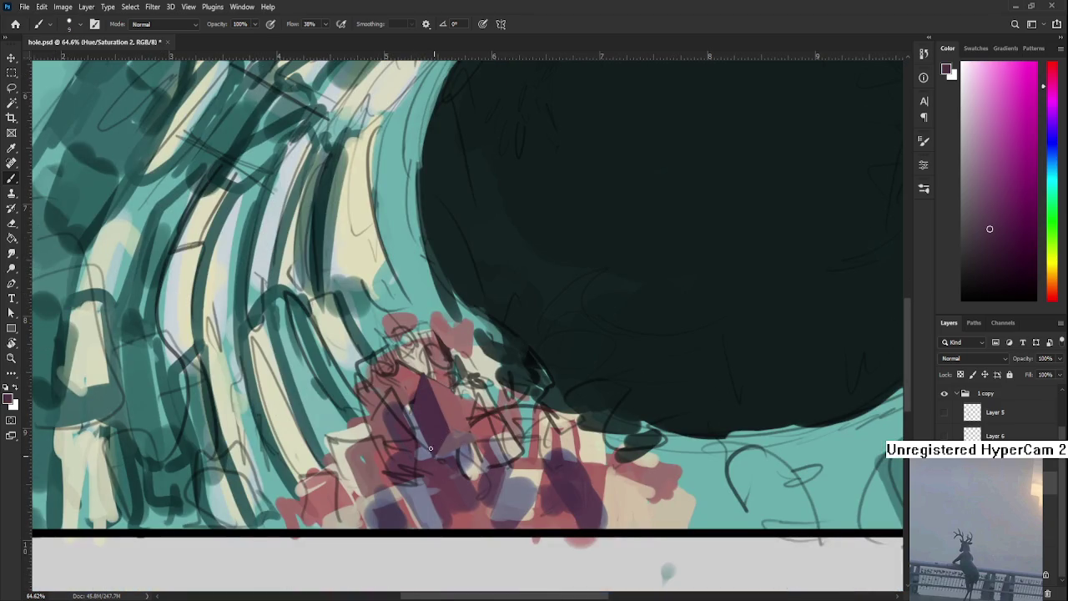
# Sample darker purple and lighter shard colours while repositioning the view over the shard
pyautogui.keyDown('alt'); pyautogui.click(445, 425); pyautogui.keyUp('alt')
pyautogui.moveTo(445, 426); pyautogui.dragTo(453, 431)
pyautogui.scroll(3, 446, 456)
pyautogui.hscroll(2, 425, 474)
pyautogui.keyDown('alt'); pyautogui.click(423, 499); pyautogui.keyUp('alt')
pyautogui.keyDown('alt'); pyautogui.click(426, 501); pyautogui.keyUp('alt')
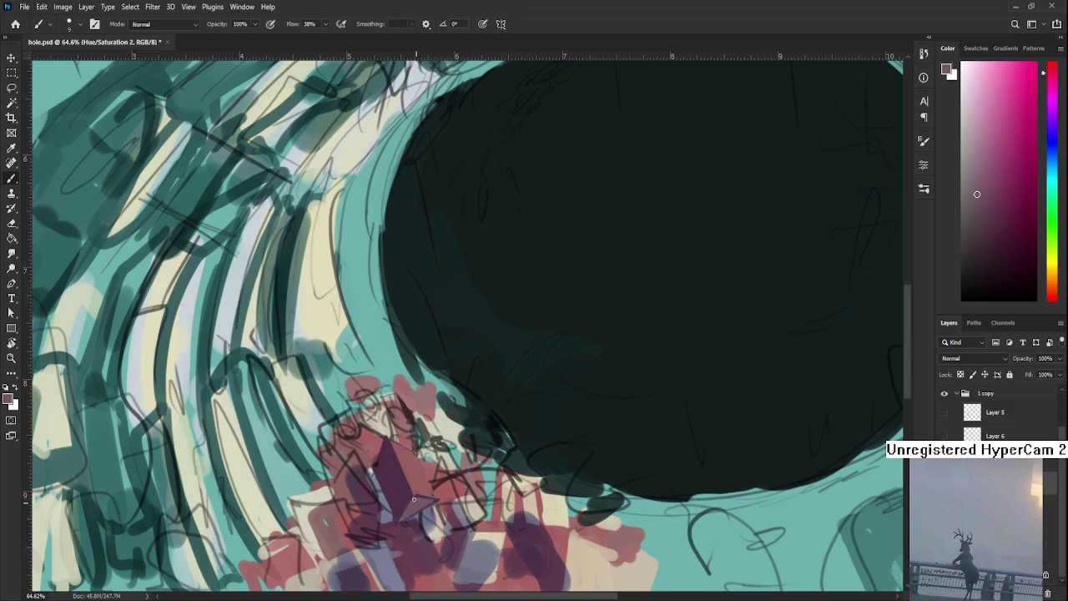
pyautogui.keyDown('alt'); pyautogui.click(400, 488); pyautogui.keyUp('alt')
pyautogui.scroll(-3, 434, 485)
pyautogui.scroll(-3, 434, 486)
# Darken the shard's dark purple facet with a deeper paint colour
pyautogui.scroll(7, 429, 482)
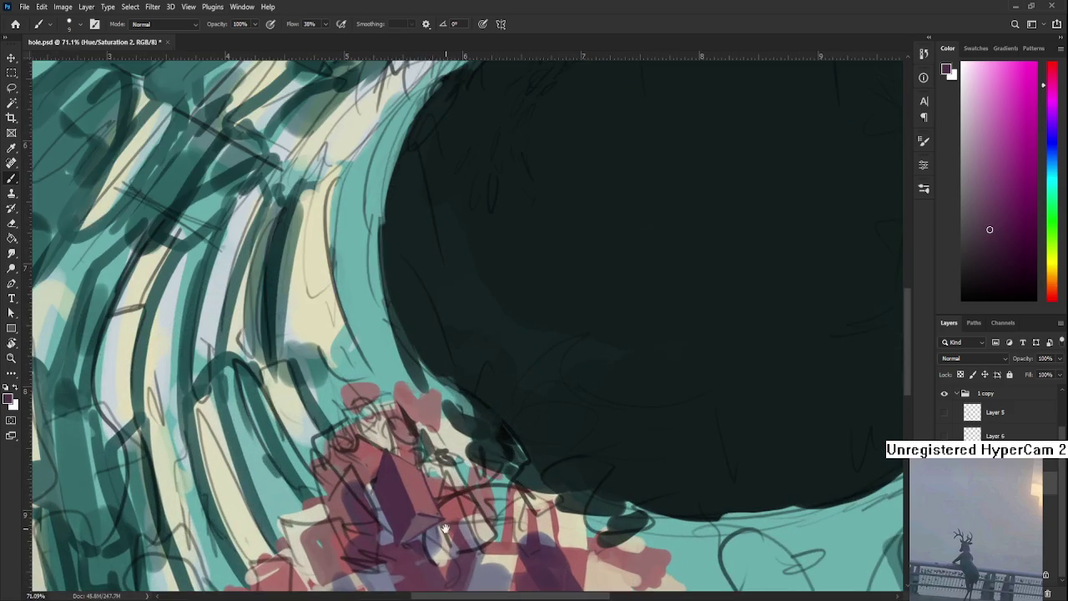
pyautogui.moveTo(443, 538); pyautogui.dragTo(465, 409)
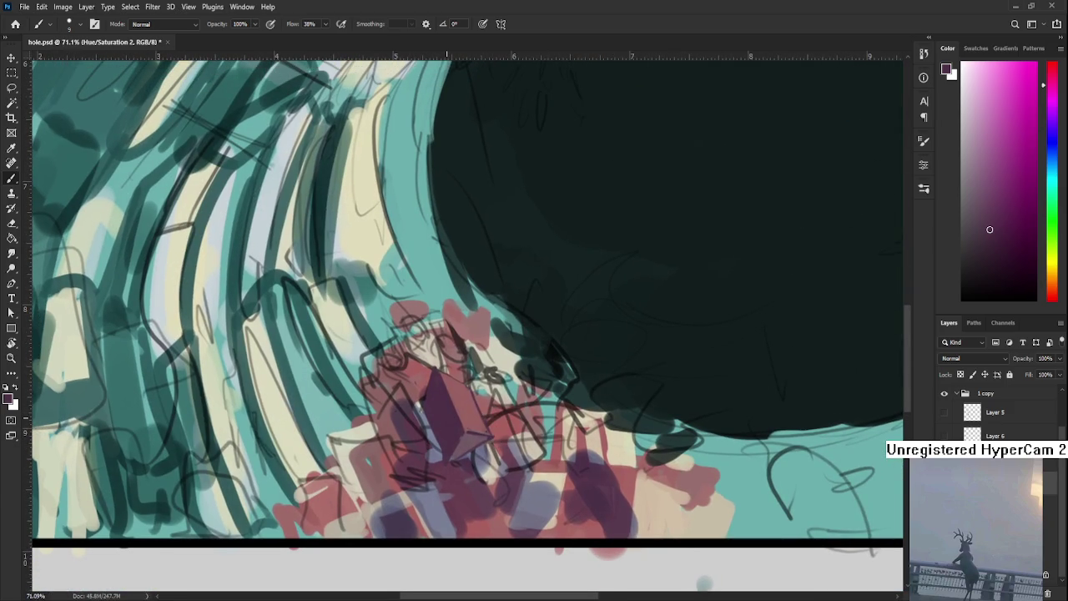
pyautogui.click(992, 261)
pyautogui.moveTo(448, 430); pyautogui.dragTo(397, 483)
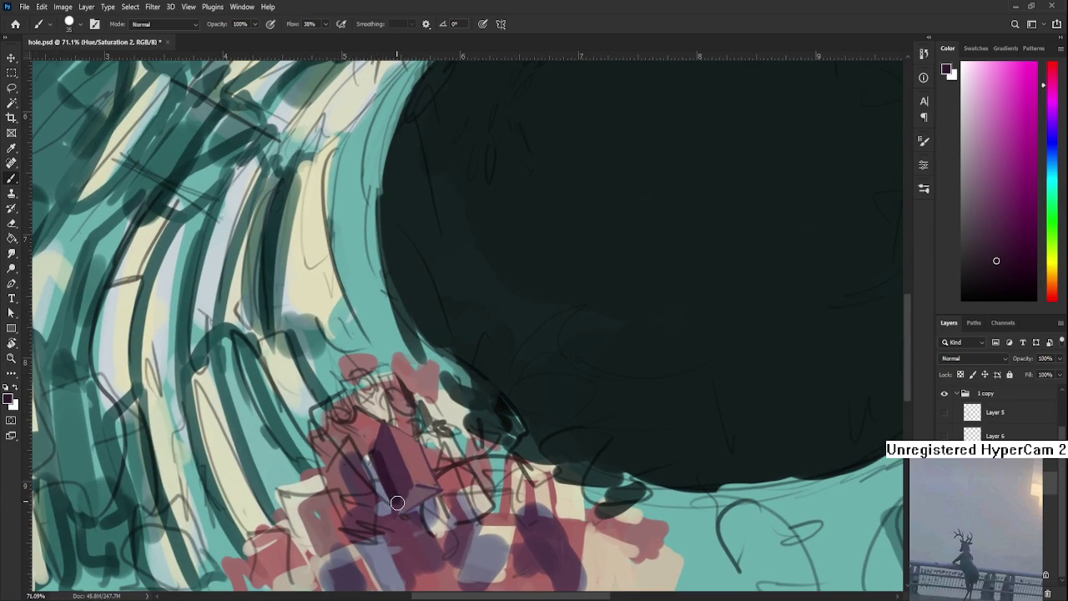
pyautogui.keyDown('alt'); pyautogui.click(400, 473); pyautogui.keyUp('alt')
pyautogui.moveTo(376, 458); pyautogui.dragTo(405, 488)
# Resample dark and lighter shades across the shard and debris
pyautogui.keyDown('alt'); pyautogui.click(389, 465); pyautogui.keyUp('alt')
pyautogui.keyDown('alt'); pyautogui.click(404, 463); pyautogui.keyUp('alt')
pyautogui.keyDown('alt'); pyautogui.click(404, 455); pyautogui.keyUp('alt')
pyautogui.keyDown('alt'); pyautogui.click(392, 488); pyautogui.keyUp('alt')
pyautogui.keyDown('alt'); pyautogui.click(397, 489); pyautogui.keyUp('alt')
pyautogui.keyDown('alt'); pyautogui.click(410, 481); pyautogui.keyUp('alt')
pyautogui.moveTo(406, 469); pyautogui.dragTo(422, 481)
pyautogui.keyDown('alt'); pyautogui.click(413, 469); pyautogui.keyUp('alt')
pyautogui.keyDown('alt'); pyautogui.click(421, 498); pyautogui.keyUp('alt')
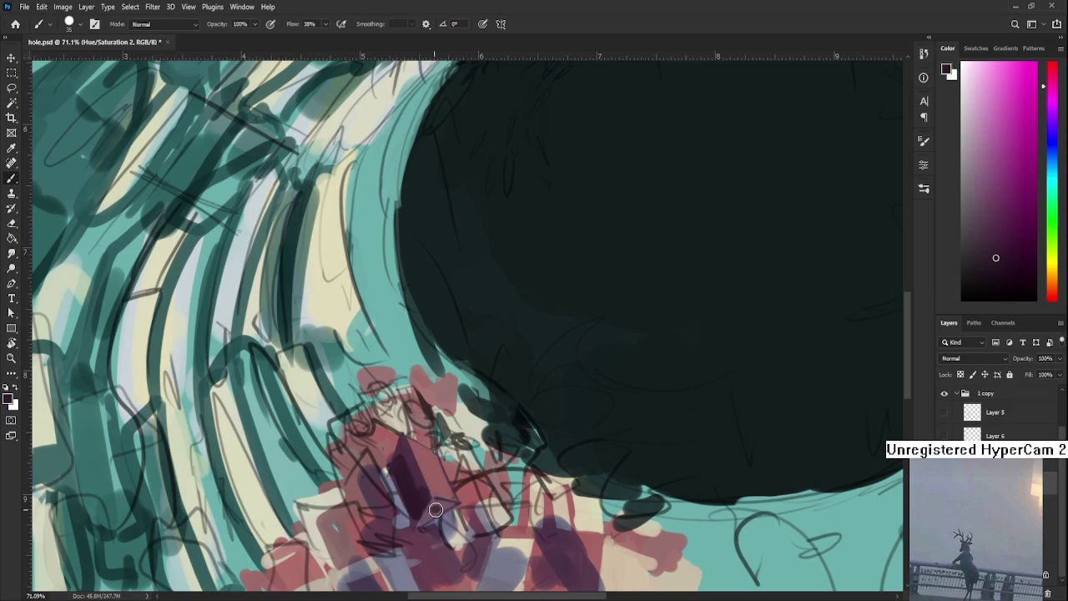
pyautogui.moveTo(444, 511); pyautogui.dragTo(459, 529)
pyautogui.scroll(-1, 468, 501)
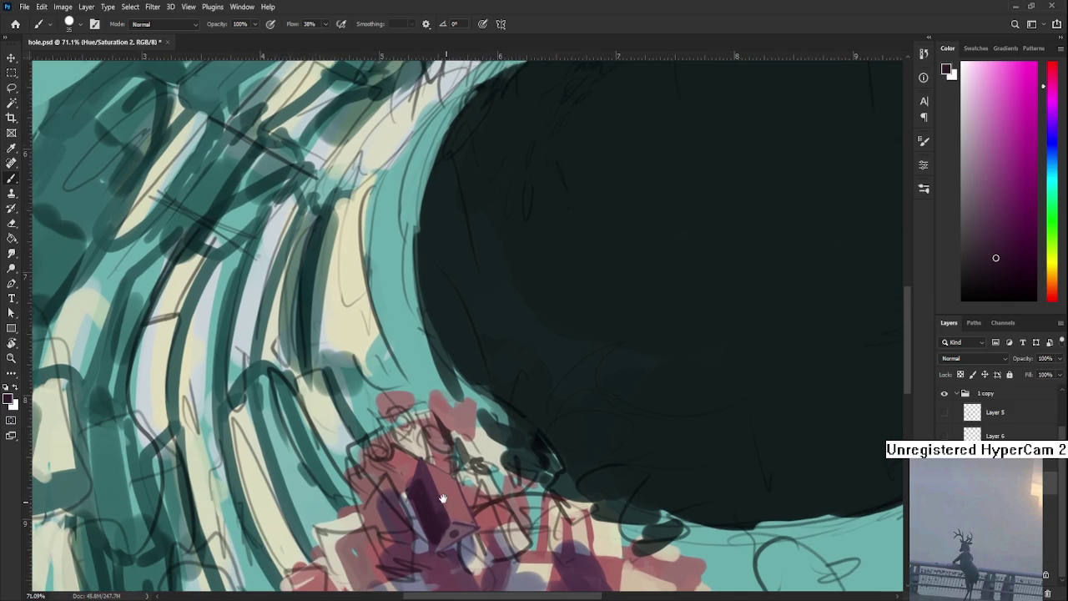
# Darken the top-left edge of the purple shard with dark magenta and a smaller brush
pyautogui.keyDown('alt'); pyautogui.click(405, 440); pyautogui.keyUp('alt')
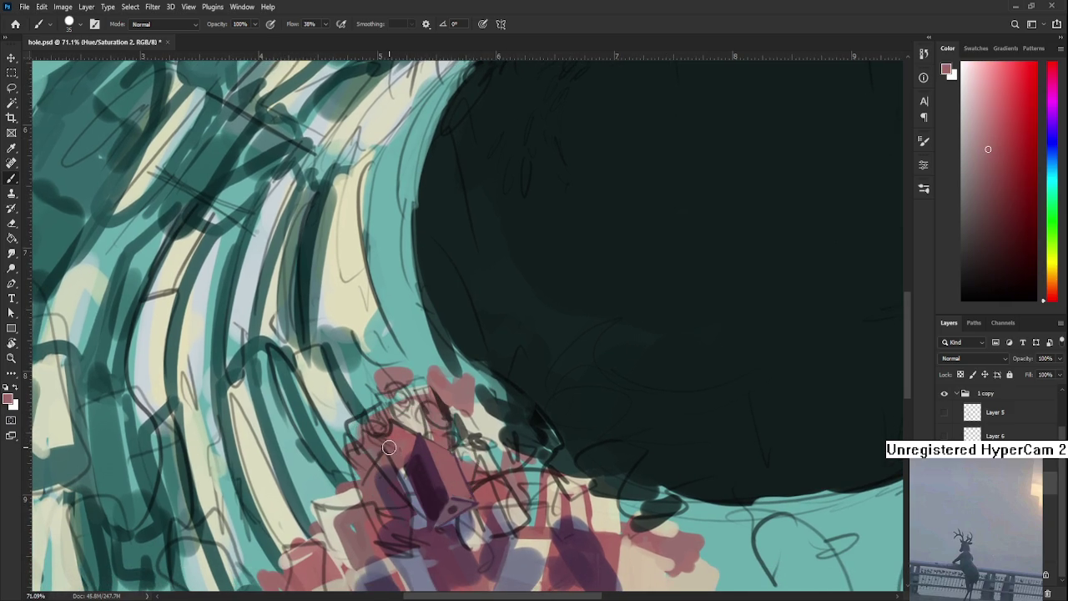
pyautogui.moveTo(397, 445); pyautogui.dragTo(407, 447)
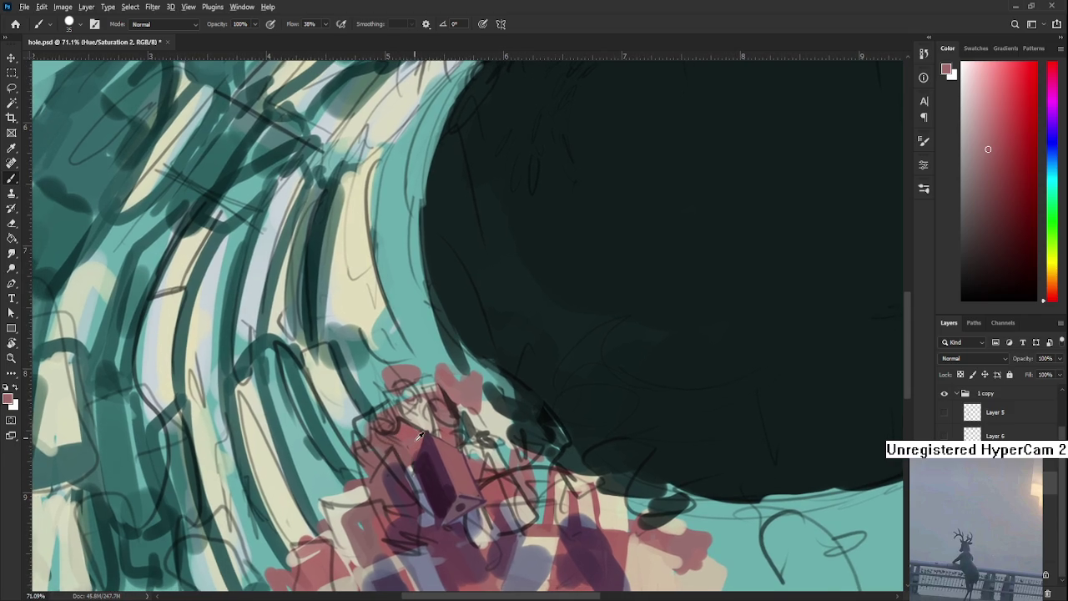
pyautogui.keyDown('alt'); pyautogui.click(418, 435); pyautogui.keyUp('alt')
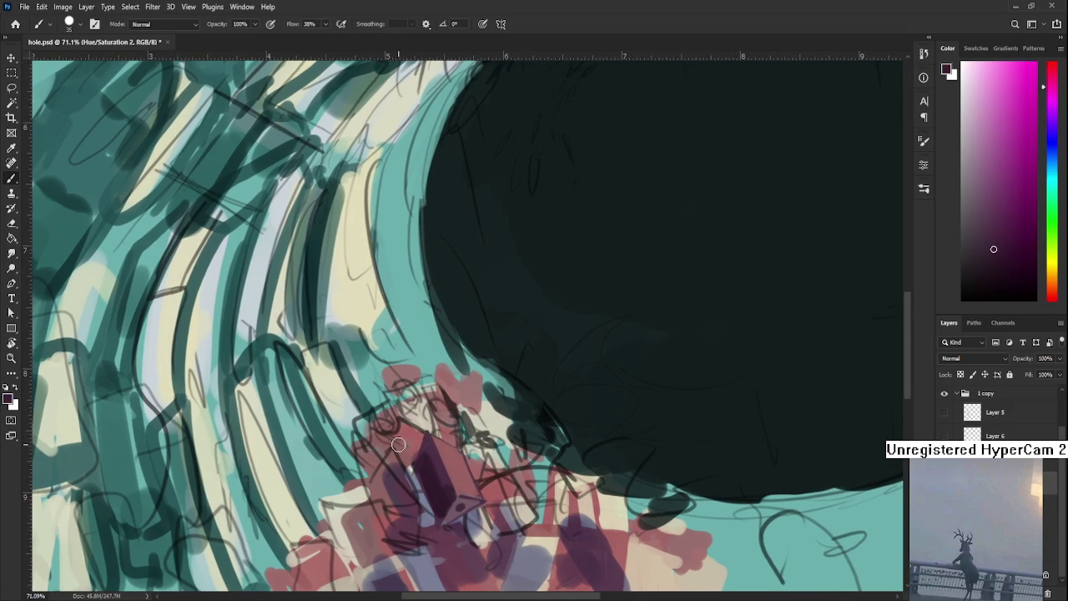
pyautogui.press('[')
pyautogui.press('[')
pyautogui.press('[')
pyautogui.press('[')
pyautogui.press('[')
pyautogui.moveTo(413, 426); pyautogui.dragTo(426, 467)
# Alternate sampling pinkish mauve and dark purple, and enlarge the brush to 80
pyautogui.keyDown('alt'); pyautogui.click(412, 438); pyautogui.keyUp('alt')
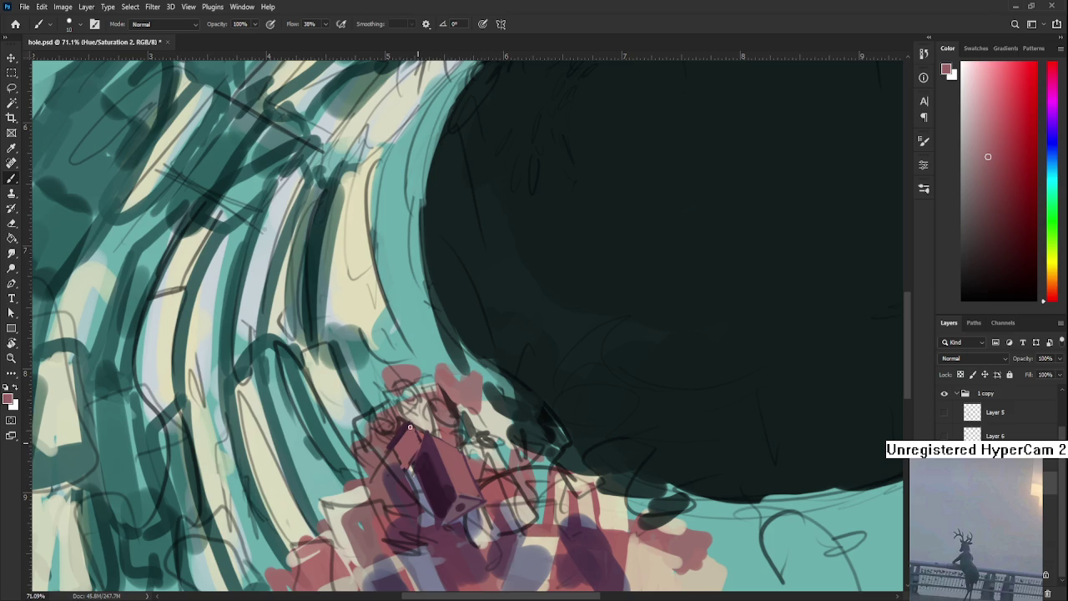
pyautogui.keyDown('alt'); pyautogui.click(404, 454); pyautogui.keyUp('alt')
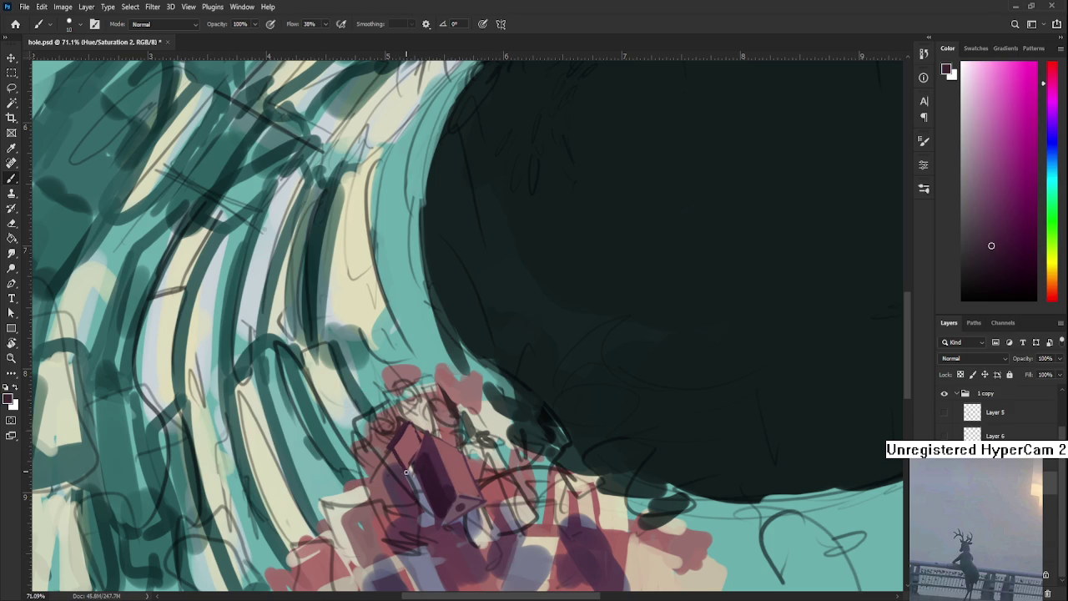
pyautogui.keyDown('alt'); pyautogui.click(413, 430); pyautogui.keyUp('alt')
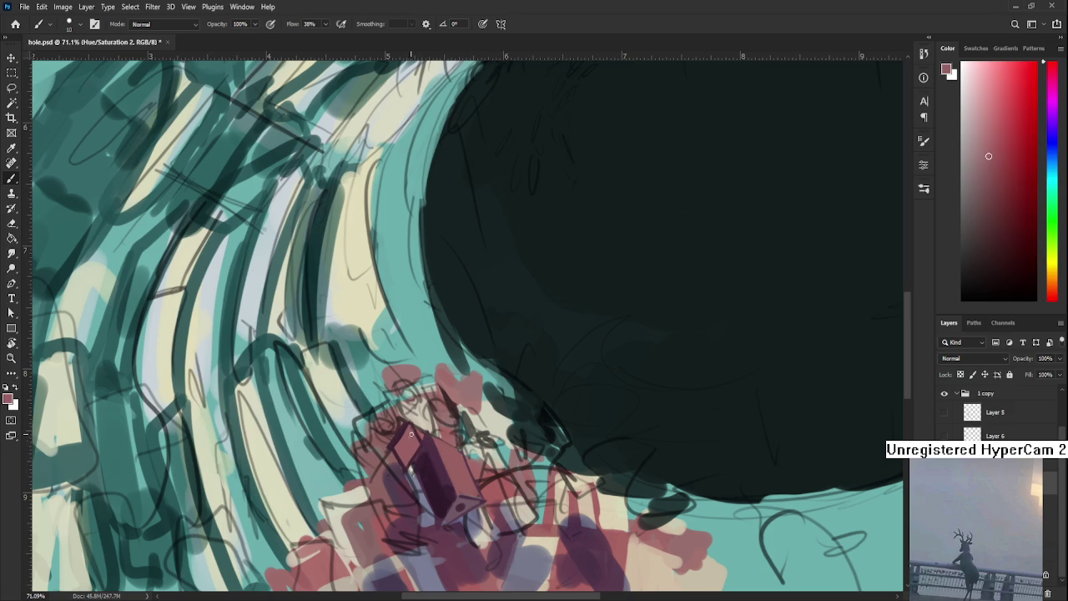
pyautogui.keyDown('alt'); pyautogui.click(399, 436); pyautogui.keyUp('alt')
pyautogui.press(']')
pyautogui.press(']')
pyautogui.press(']')
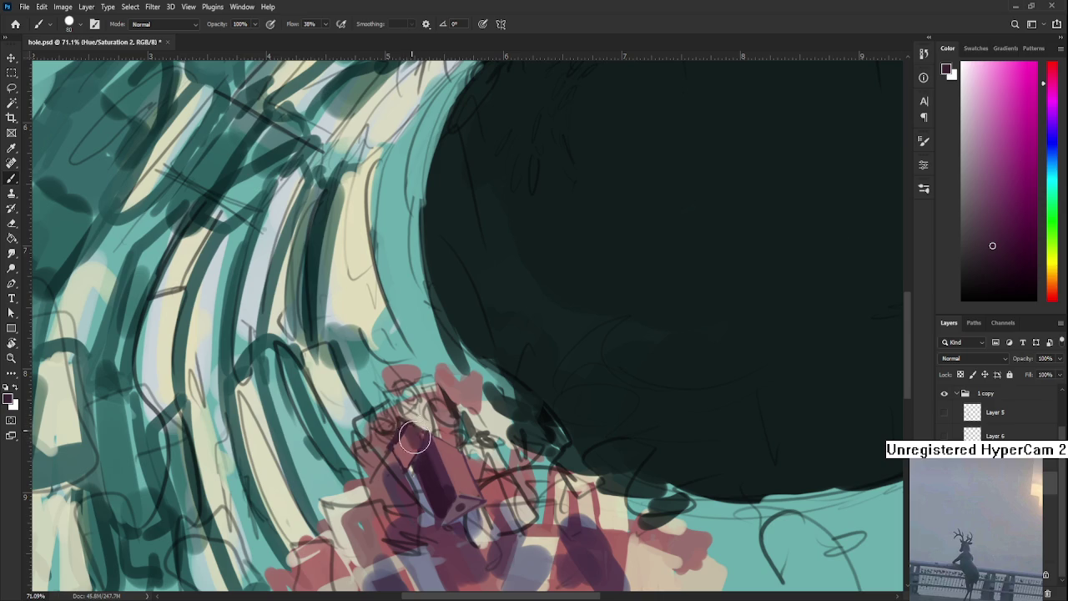
# Switch repeatedly between reddish mauve from the debris and darker purples from the shard
pyautogui.keyDown('alt'); pyautogui.click(400, 421); pyautogui.keyUp('alt')
pyautogui.keyDown('alt'); pyautogui.click(412, 440); pyautogui.keyUp('alt')
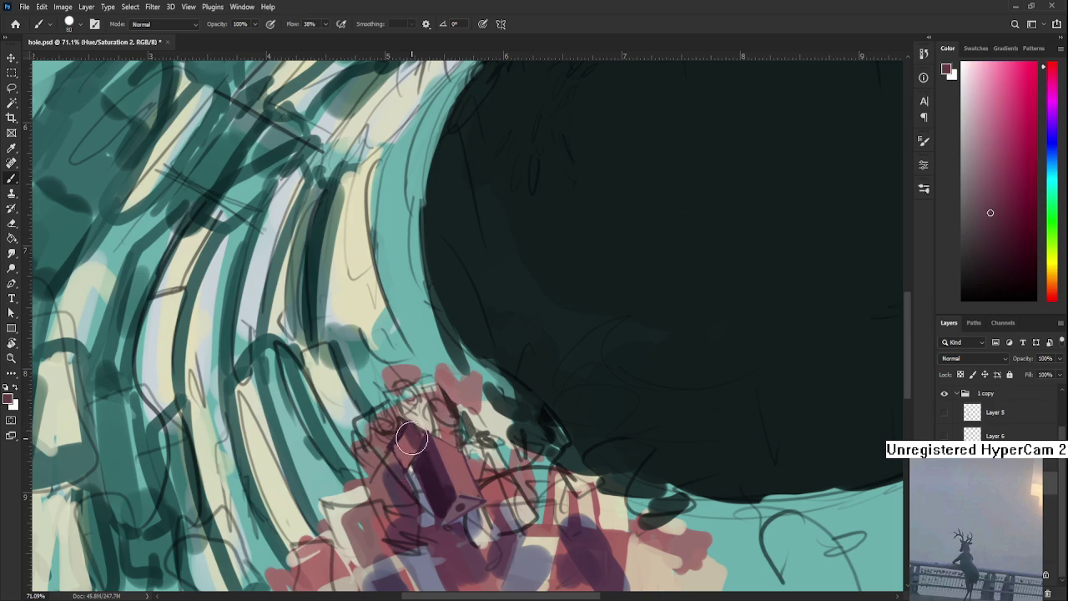
pyautogui.keyDown('alt'); pyautogui.click(419, 451); pyautogui.keyUp('alt')
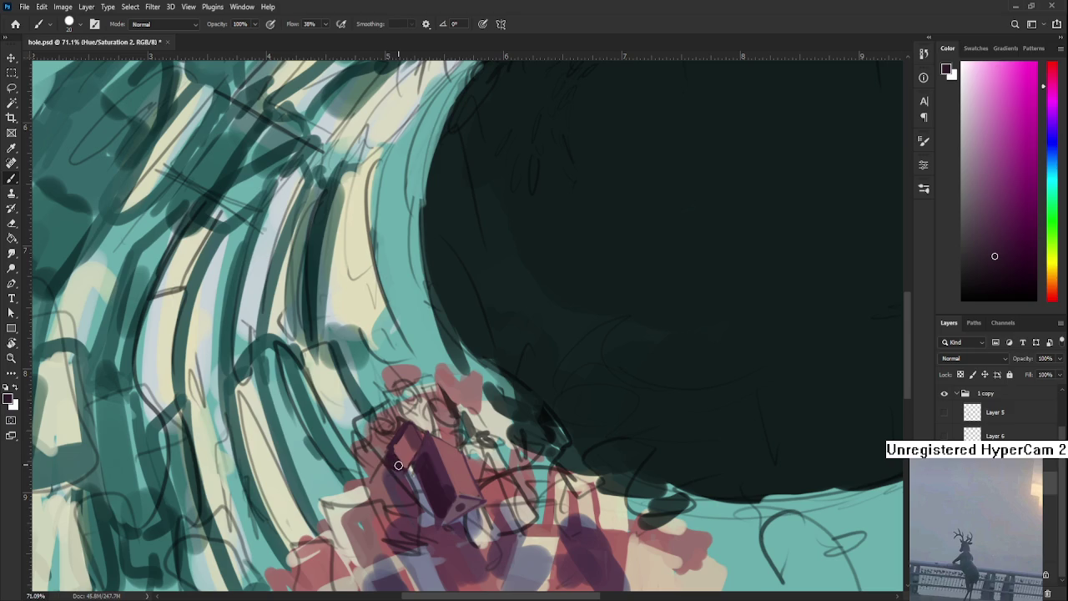
pyautogui.keyDown('alt'); pyautogui.click(405, 448); pyautogui.keyUp('alt')
pyautogui.keyDown('alt'); pyautogui.click(407, 450); pyautogui.keyUp('alt')
pyautogui.keyDown('alt'); pyautogui.click(394, 448); pyautogui.keyUp('alt')
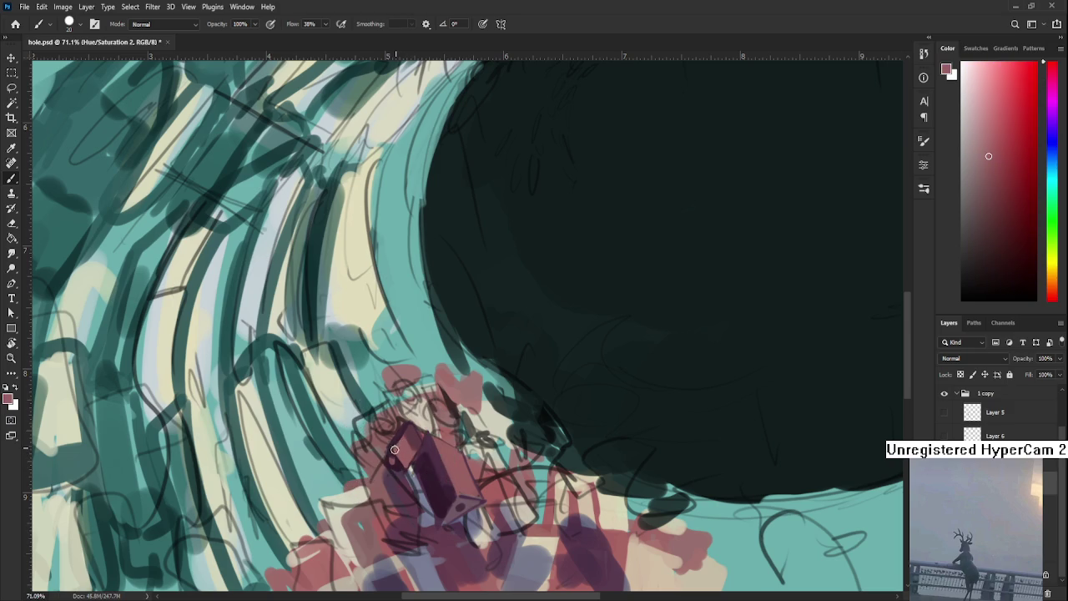
pyautogui.keyDown('alt'); pyautogui.click(405, 434); pyautogui.keyUp('alt')
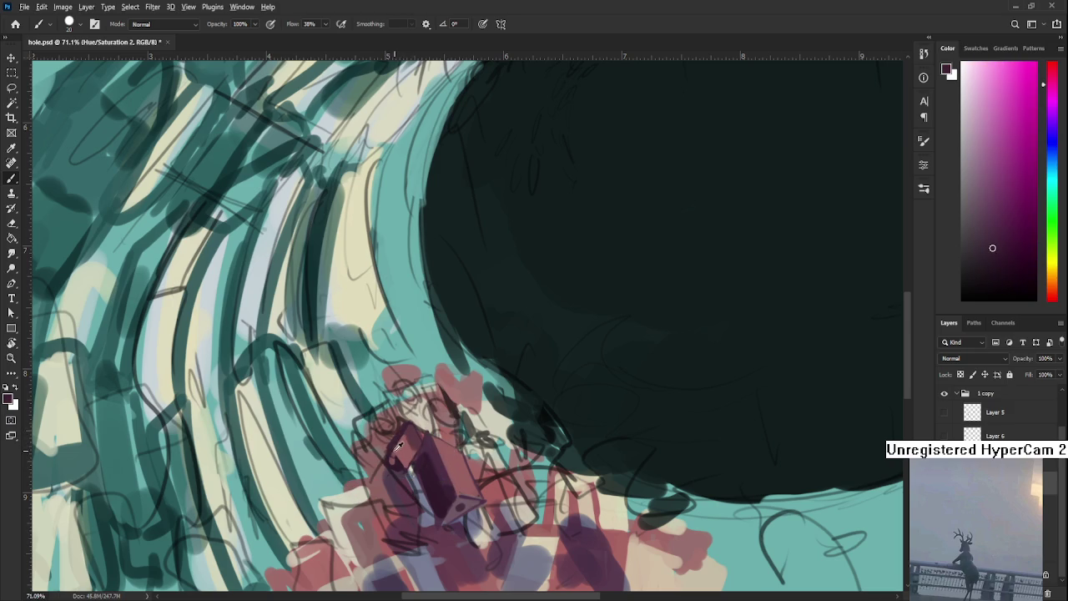
pyautogui.keyDown('alt'); pyautogui.click(398, 453); pyautogui.keyUp('alt')
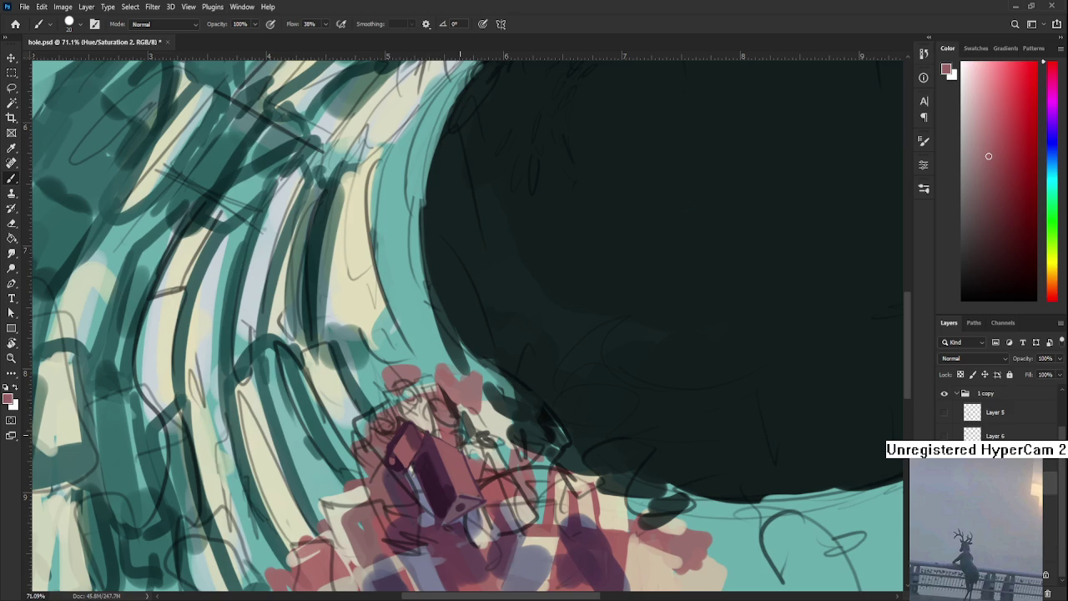
pyautogui.scroll(-5, 460, 439)
pyautogui.scroll(5, 471, 464)
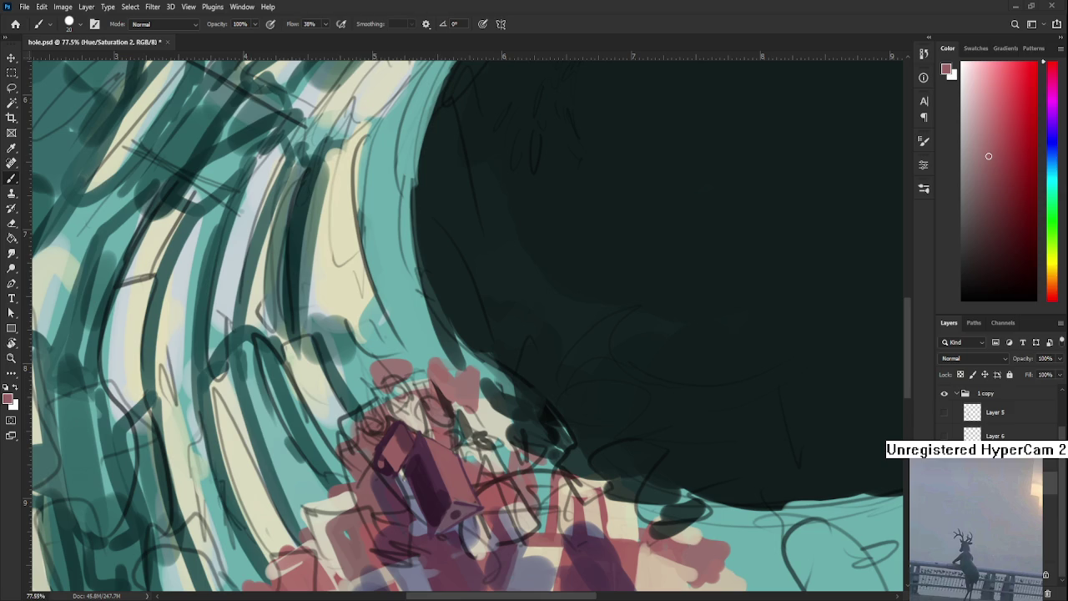
# Sample darker debris colours and nearby shard shades around the crystal
pyautogui.scroll(-2, 414, 454)
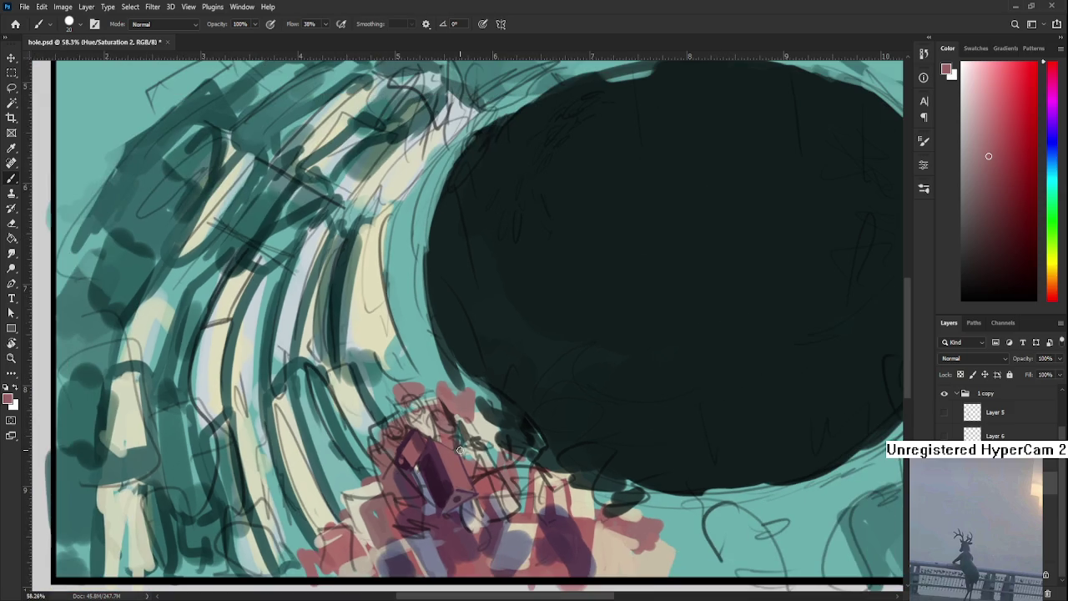
pyautogui.keyDown('alt'); pyautogui.click(406, 455); pyautogui.keyUp('alt')
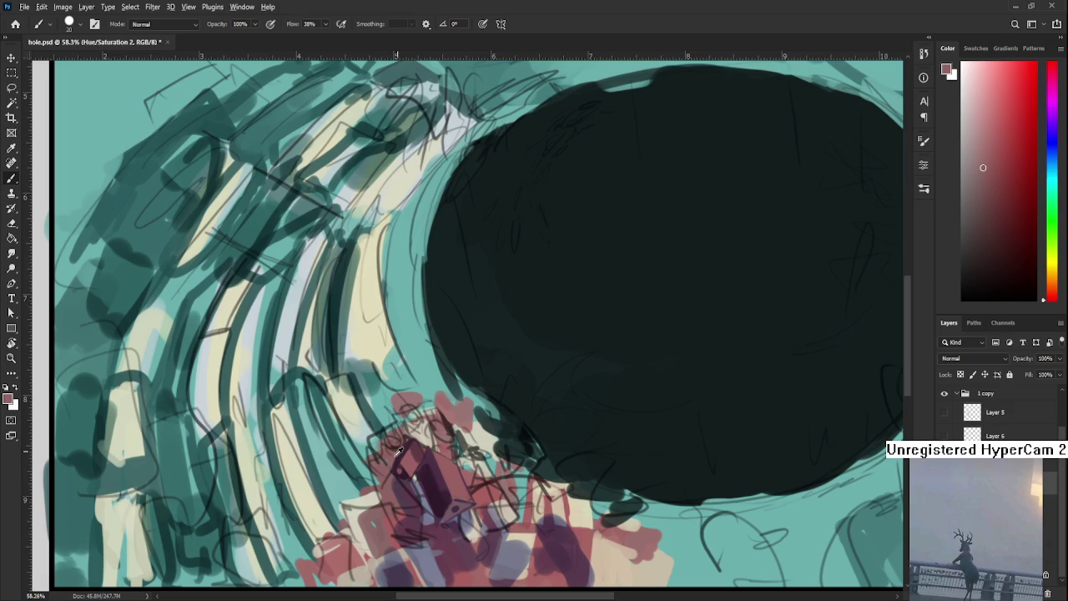
pyautogui.keyDown('alt'); pyautogui.click(397, 464); pyautogui.keyUp('alt')
pyautogui.keyDown('alt'); pyautogui.click(396, 464); pyautogui.keyUp('alt')
pyautogui.keyDown('alt'); pyautogui.click(404, 453); pyautogui.keyUp('alt')
pyautogui.keyDown('alt'); pyautogui.click(408, 461); pyautogui.keyUp('alt')
pyautogui.keyDown('alt'); pyautogui.click(415, 454); pyautogui.keyUp('alt')
pyautogui.scroll(-2, 419, 450)
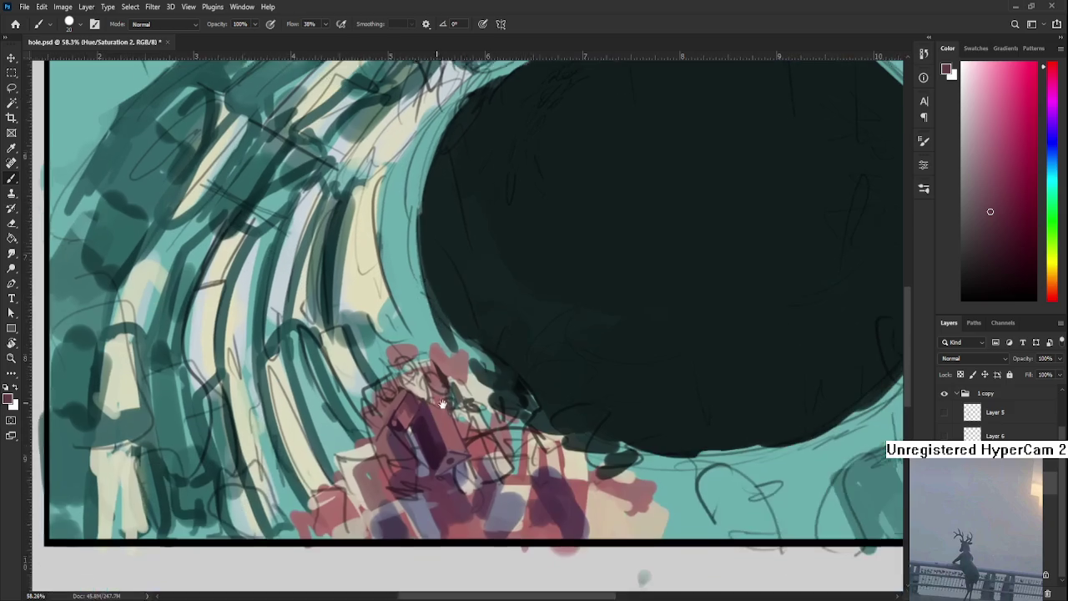
pyautogui.scroll(2, 435, 448)
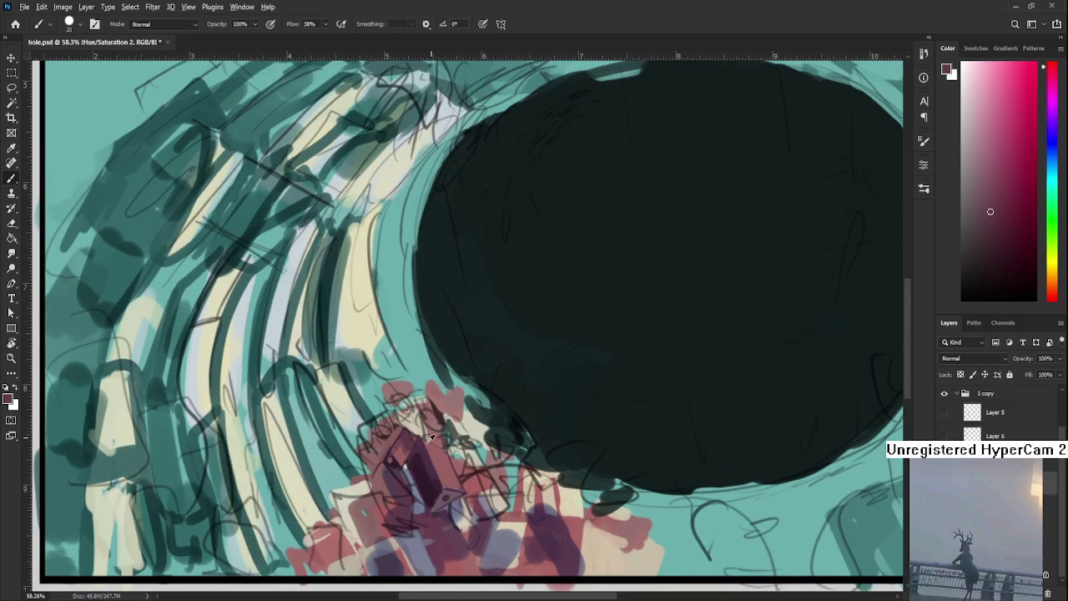
# Paint darker purple strokes on the shard after sampling red and purple tones
pyautogui.keyDown('alt'); pyautogui.click(435, 448); pyautogui.keyUp('alt')
pyautogui.keyDown('alt'); pyautogui.click(438, 452); pyautogui.keyUp('alt')
pyautogui.scroll(-3, 437, 452)
pyautogui.scroll(2, 433, 458)
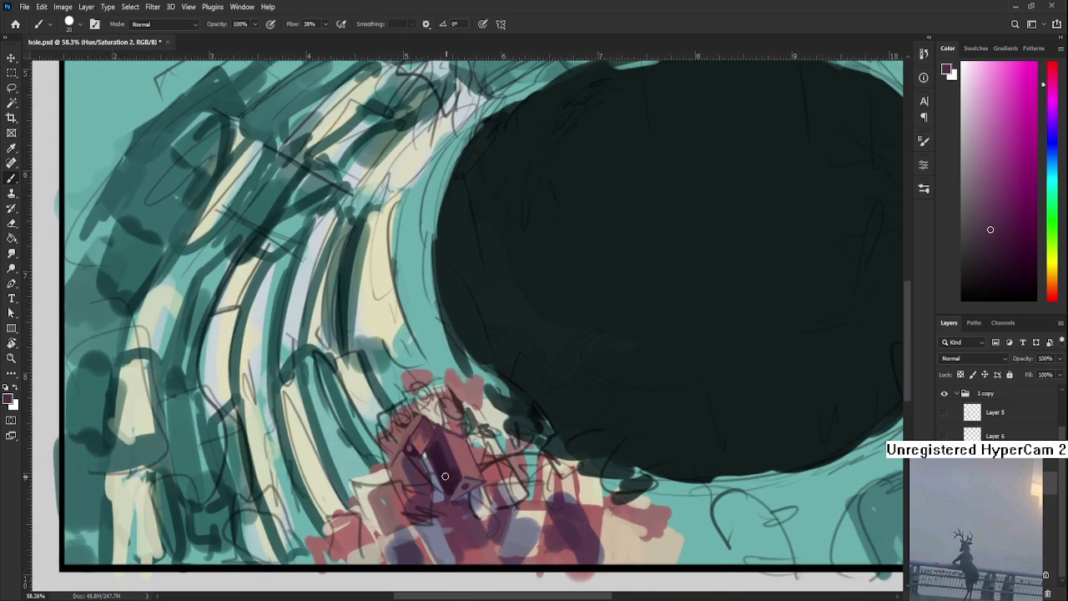
pyautogui.keyDown('alt'); pyautogui.click(414, 461); pyautogui.keyUp('alt')
pyautogui.keyDown('alt'); pyautogui.click(403, 470); pyautogui.keyUp('alt')
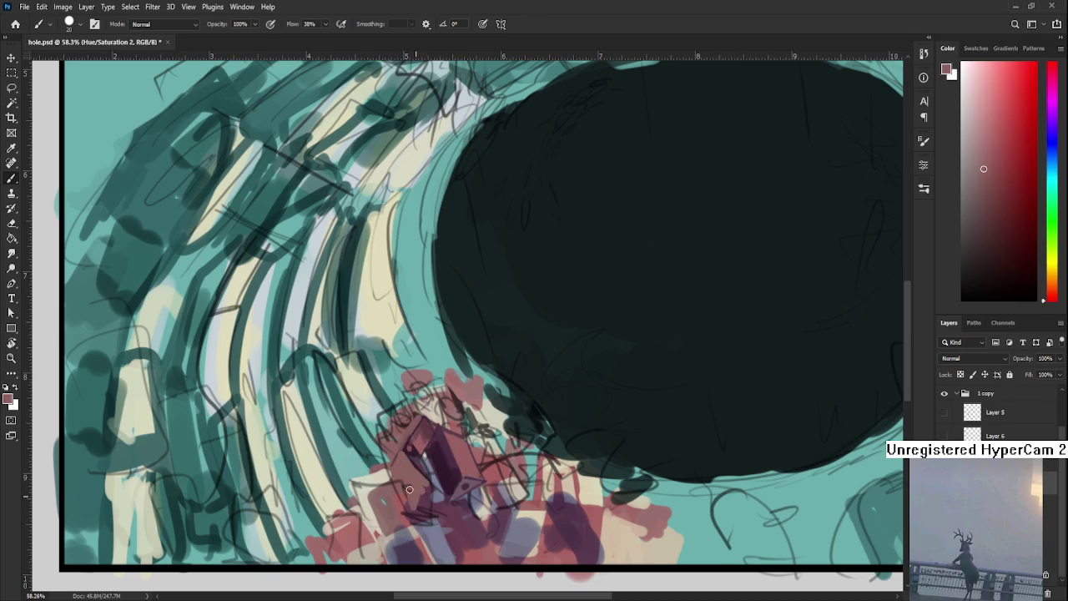
pyautogui.keyDown('alt'); pyautogui.click(443, 441); pyautogui.keyUp('alt')
pyautogui.moveTo(396, 457)
pyautogui.mouseDown()
pyautogui.moveTo(405, 496)
pyautogui.moveTo(417, 501)
pyautogui.moveTo(413, 467)
pyautogui.mouseUp()
pyautogui.keyDown('alt'); pyautogui.click(413, 465); pyautogui.keyUp('alt')
# Shrink the brush and sample dusty rose, pink-magenta, dark purple and red for facet detail
pyautogui.keyDown('alt'); pyautogui.click(412, 460); pyautogui.keyUp('alt')
pyautogui.keyDown('alt'); pyautogui.click(453, 474); pyautogui.keyUp('alt')
pyautogui.press('[')
pyautogui.press('[')
pyautogui.press('[')
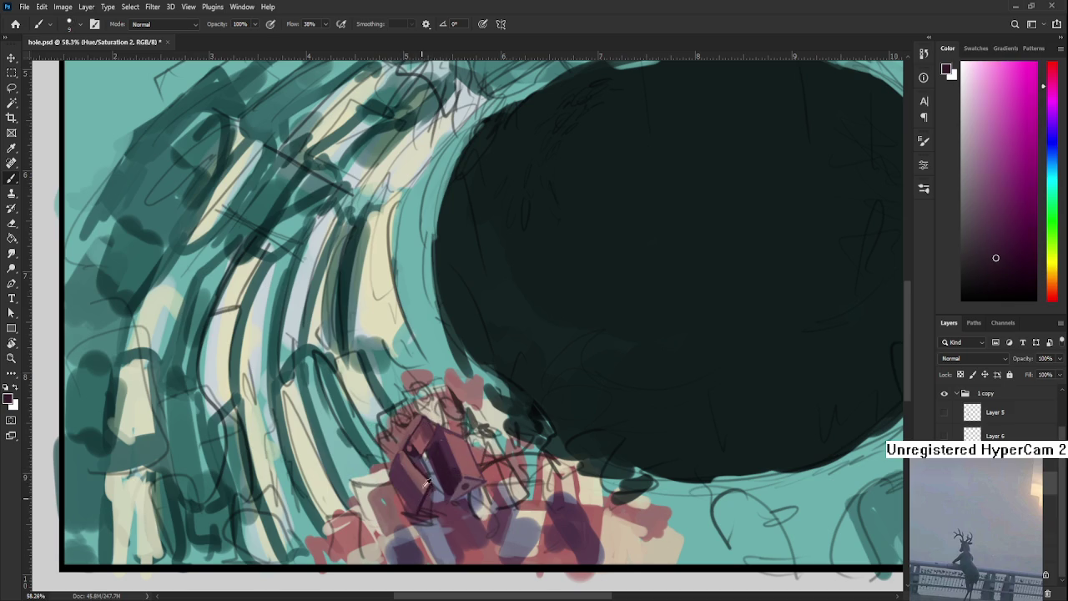
pyautogui.keyDown('alt'); pyautogui.click(425, 500); pyautogui.keyUp('alt')
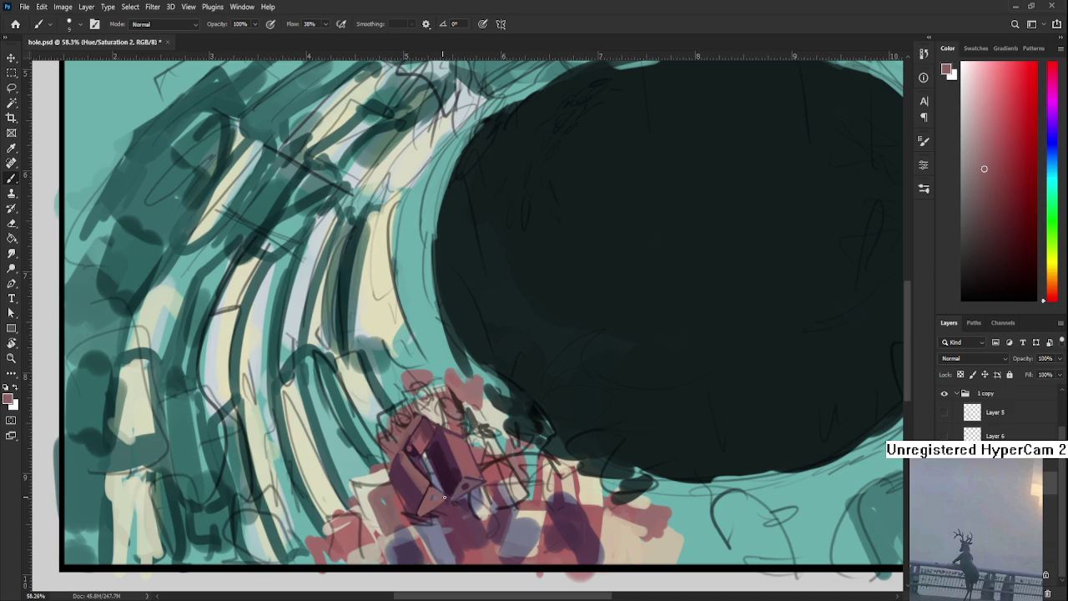
pyautogui.keyDown('alt'); pyautogui.click(430, 498); pyautogui.keyUp('alt')
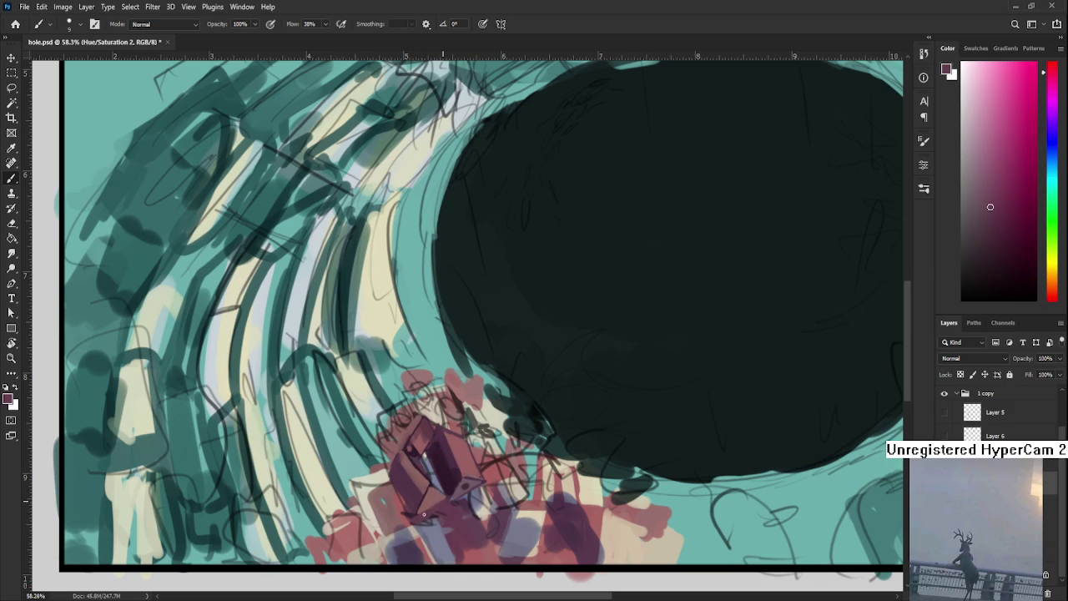
pyautogui.keyDown('alt'); pyautogui.click(436, 485); pyautogui.keyUp('alt')
pyautogui.keyDown('alt'); pyautogui.click(429, 493); pyautogui.keyUp('alt')
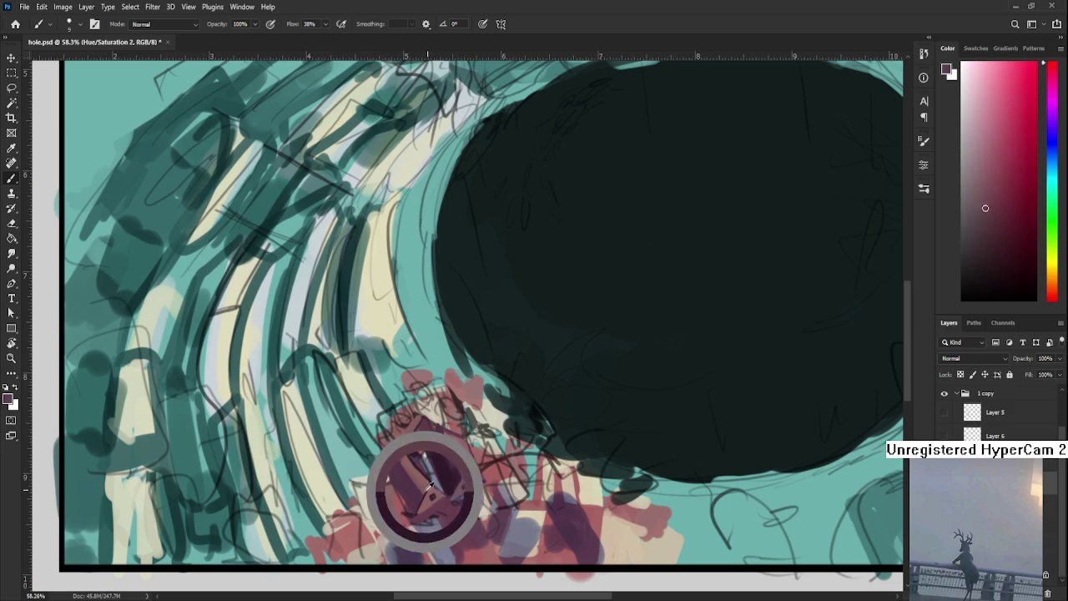
pyautogui.keyDown('alt'); pyautogui.click(430, 495); pyautogui.keyUp('alt')
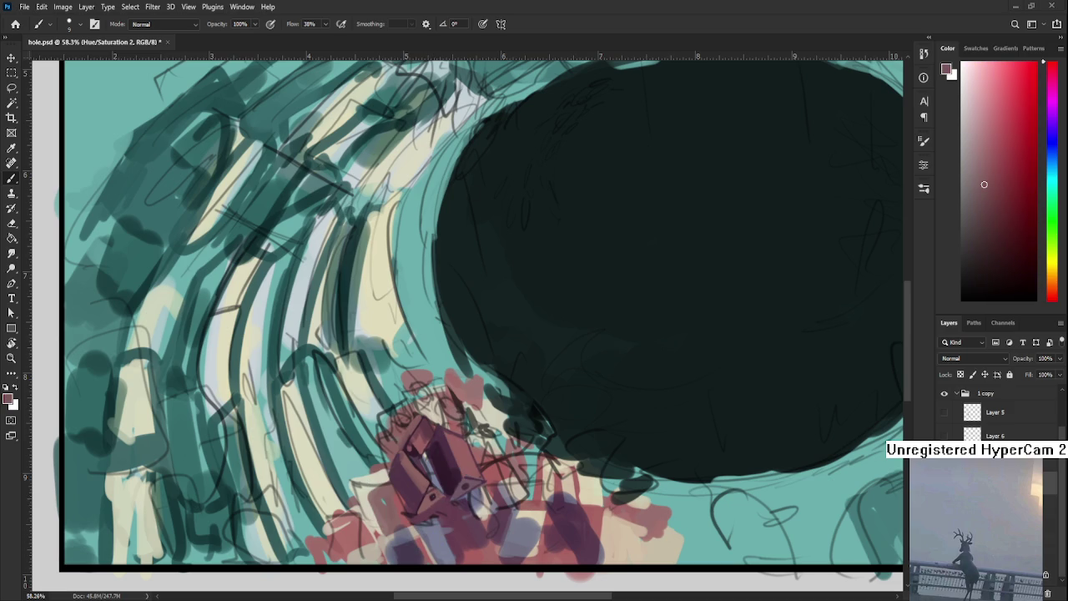
pyautogui.scroll(-3, 441, 494)
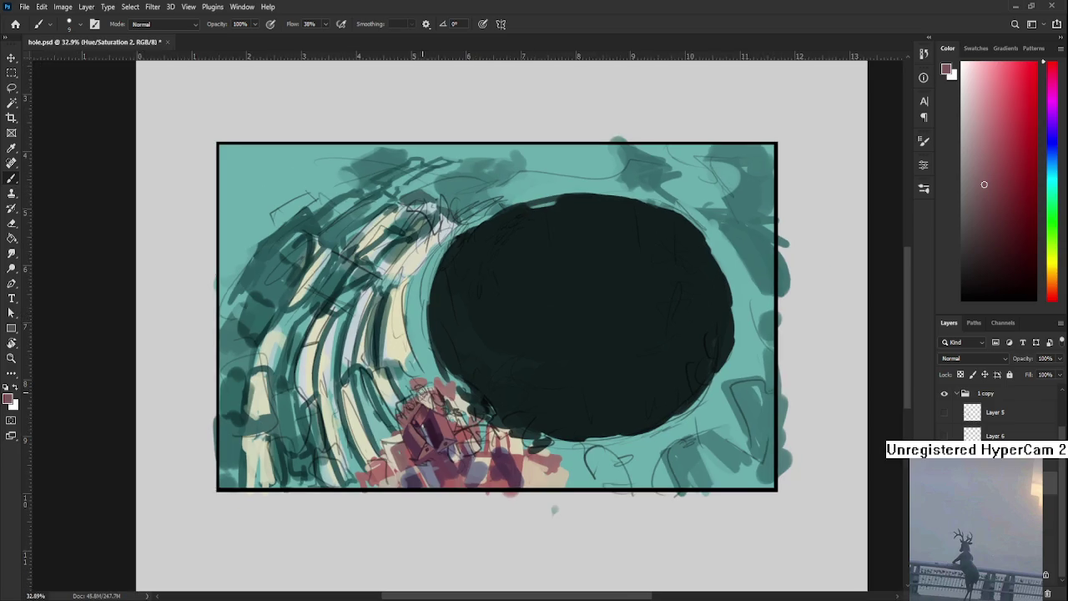
# Paint a pale cream highlight, sampled from the ribs, across the shard's lower facets with a larger brush
pyautogui.scroll(5, 450, 486)
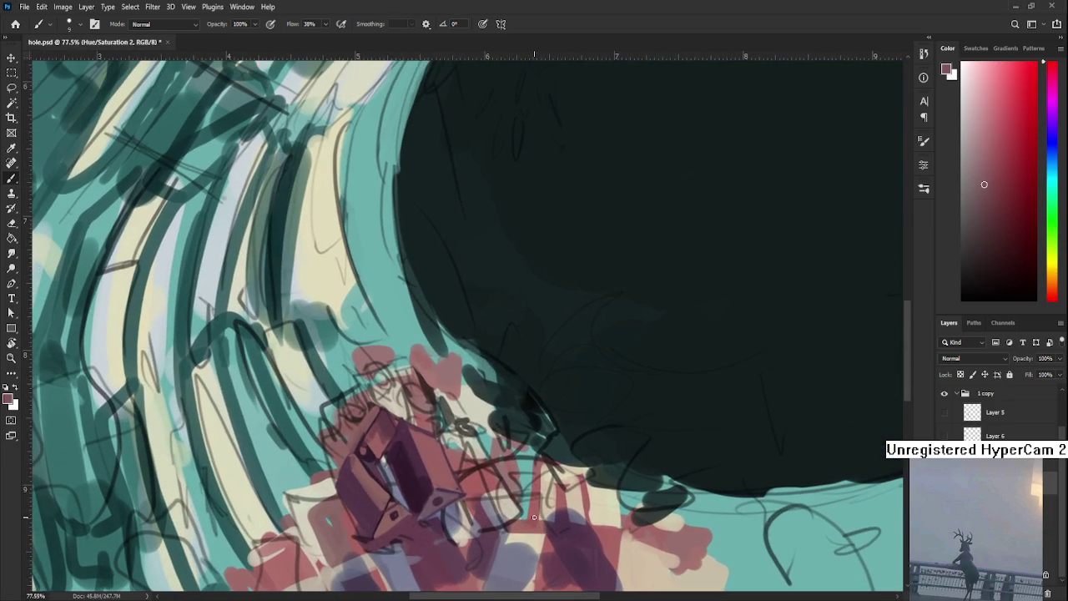
pyautogui.moveTo(536, 475); pyautogui.dragTo(525, 520)
pyautogui.keyDown('alt'); pyautogui.click(475, 400); pyautogui.keyUp('alt')
pyautogui.press(']')
pyautogui.press(']')
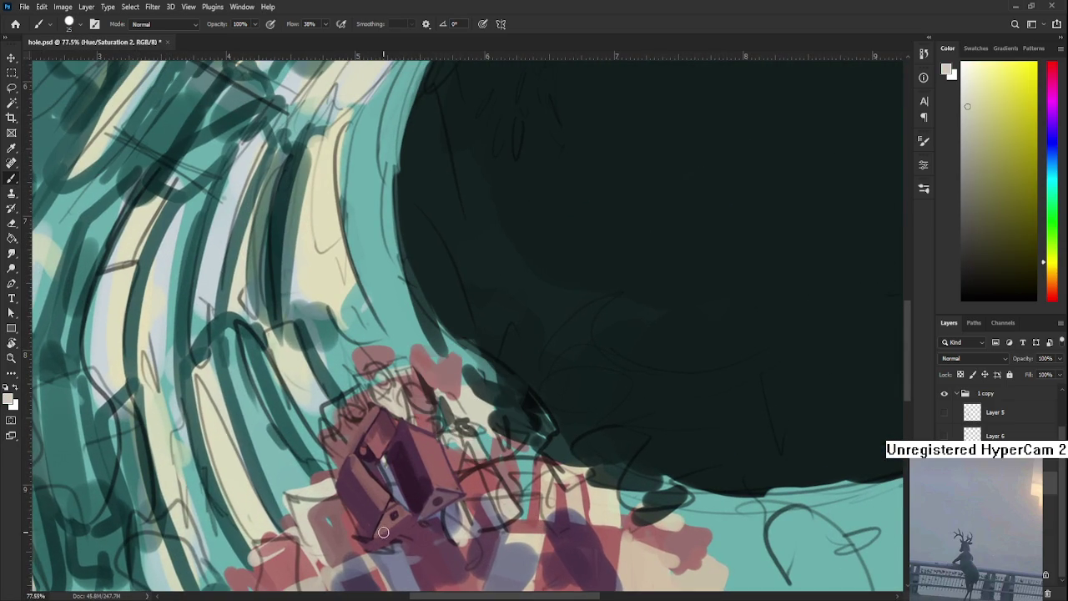
pyautogui.moveTo(382, 527)
pyautogui.mouseDown()
pyautogui.moveTo(405, 513)
pyautogui.moveTo(420, 457)
pyautogui.mouseUp()
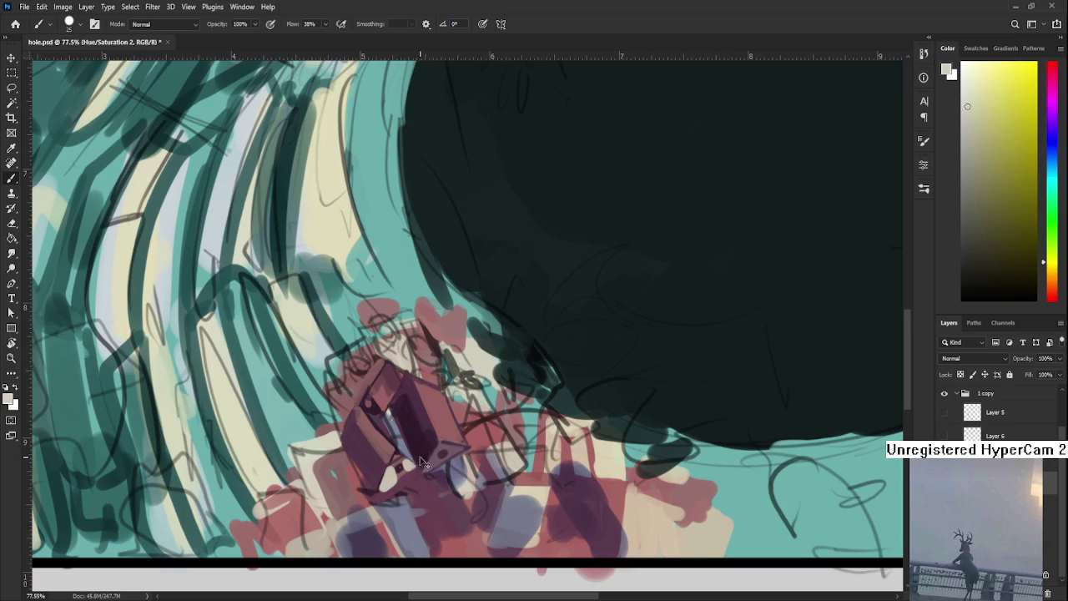
pyautogui.scroll(-1, 412, 464)
pyautogui.scroll(-1, 417, 472)
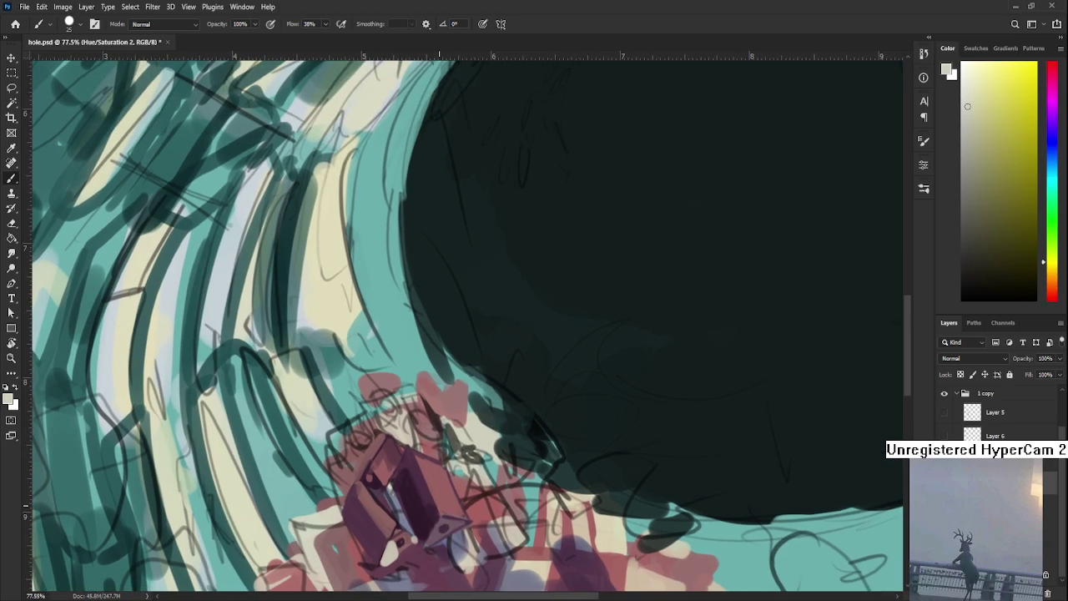
pyautogui.scroll(-2, 425, 480)
pyautogui.scroll(-2, 438, 493)
pyautogui.scroll(1, 442, 498)
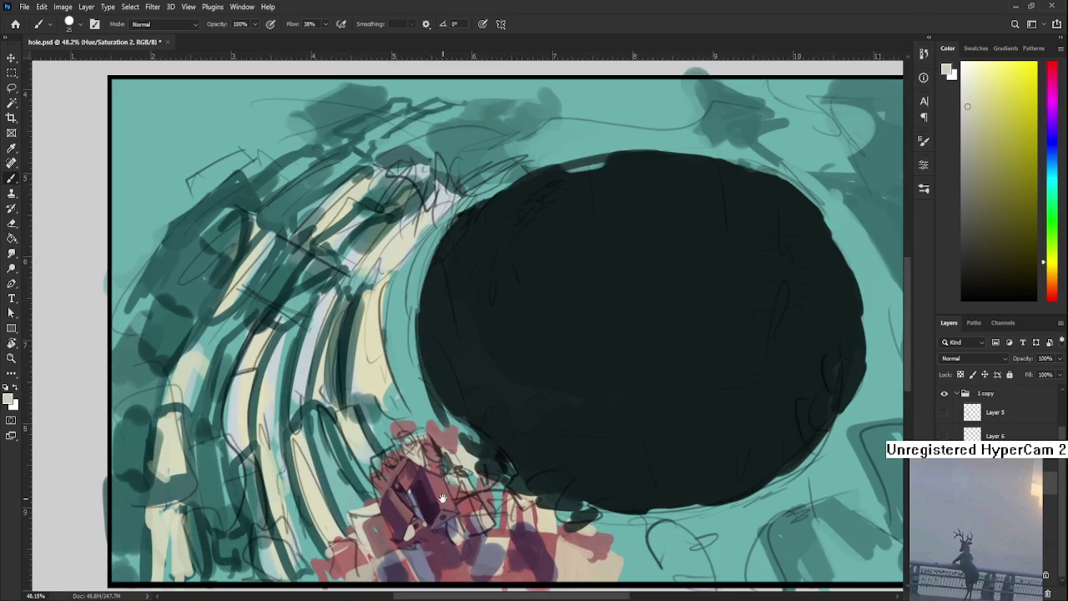
# Sample dark maroon, light cream and red debris colours around the crystal shard
pyautogui.moveTo(442, 498); pyautogui.dragTo(458, 440)
pyautogui.keyDown('alt'); pyautogui.click(425, 460); pyautogui.keyUp('alt')
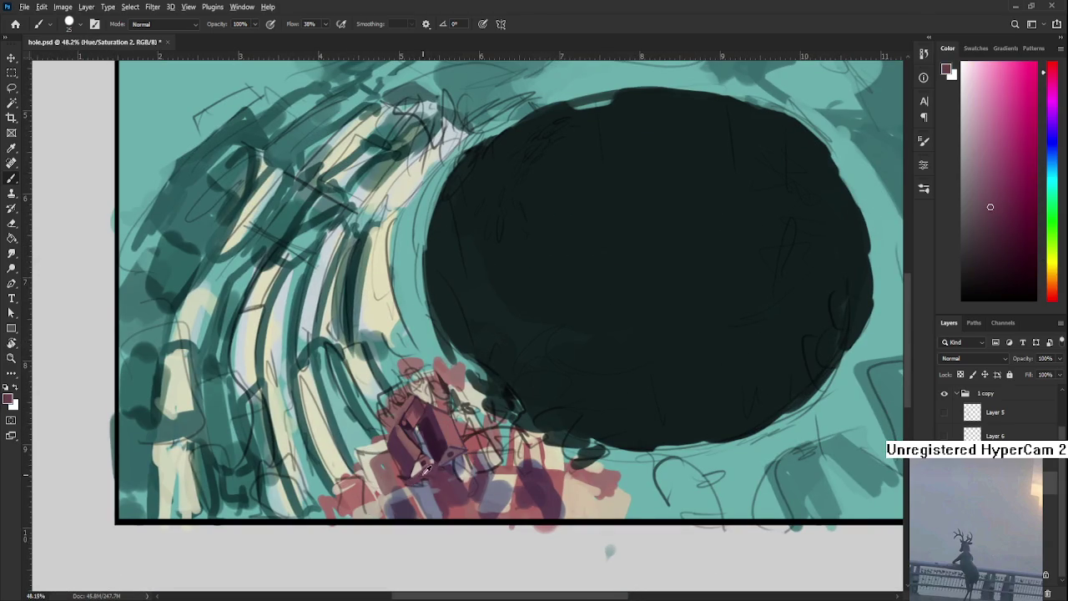
pyautogui.keyDown('alt'); pyautogui.click(417, 461); pyautogui.keyUp('alt')
pyautogui.moveTo(418, 460); pyautogui.dragTo(433, 503)
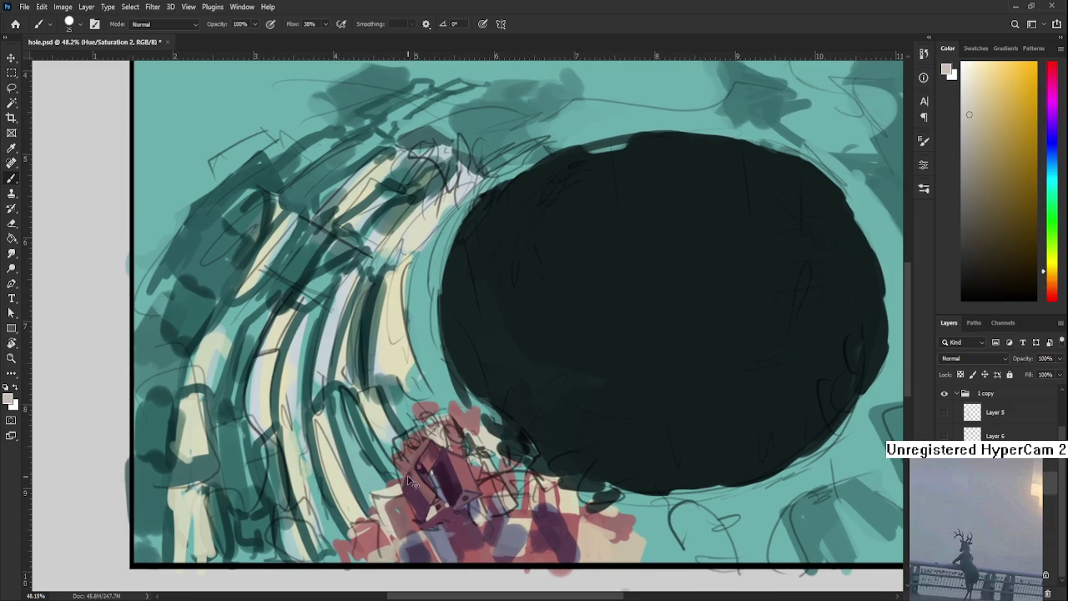
pyautogui.keyDown('alt'); pyautogui.click(413, 473); pyautogui.keyUp('alt')
pyautogui.keyDown('alt'); pyautogui.click(413, 478); pyautogui.keyUp('alt')
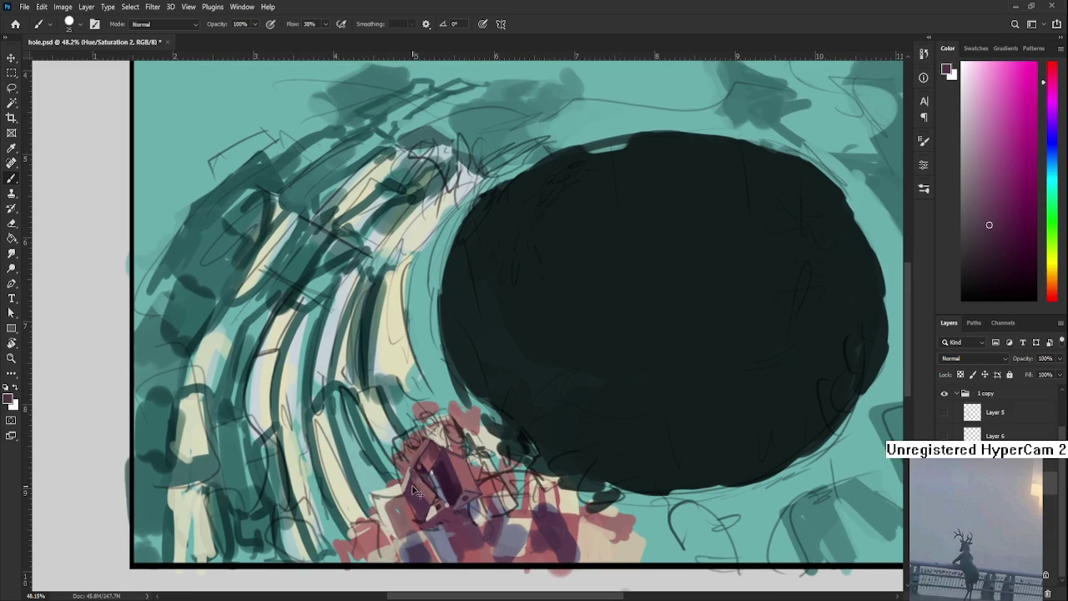
pyautogui.keyDown('alt'); pyautogui.click(414, 477); pyautogui.keyUp('alt')
pyautogui.keyDown('alt'); pyautogui.click(409, 471); pyautogui.keyUp('alt')
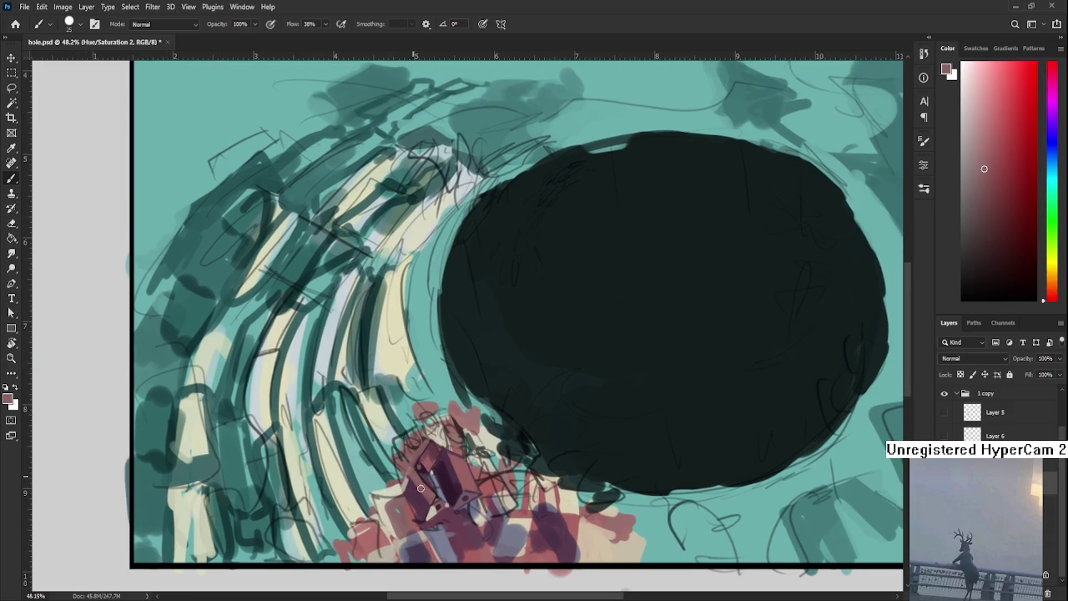
# Sample darker maroon and dark purple shades from the shard's facets
pyautogui.moveTo(424, 490); pyautogui.dragTo(418, 488)
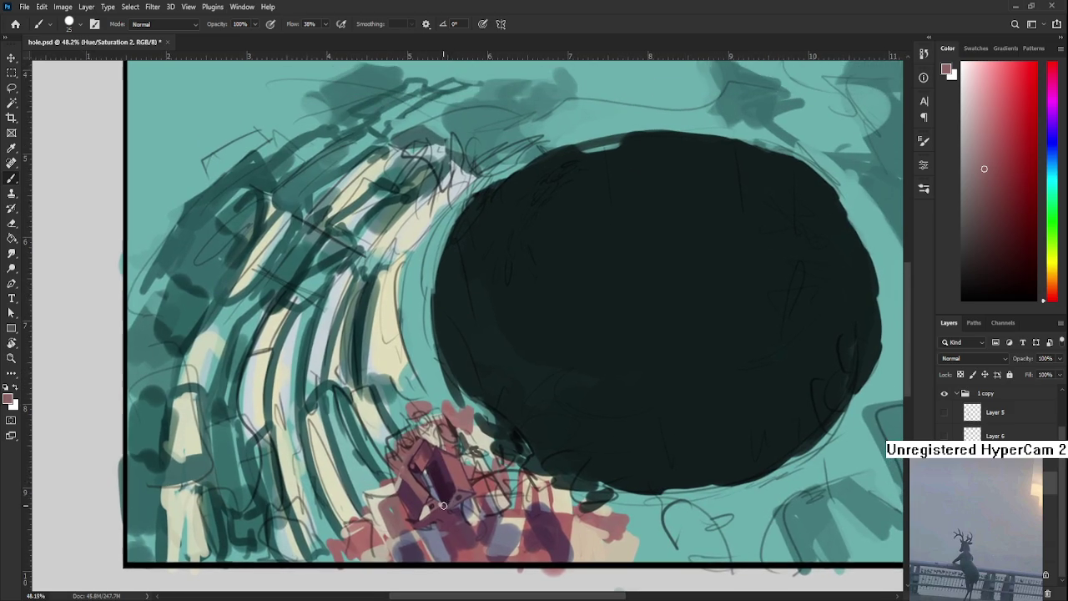
pyautogui.keyDown('alt'); pyautogui.click(434, 494); pyautogui.keyUp('alt')
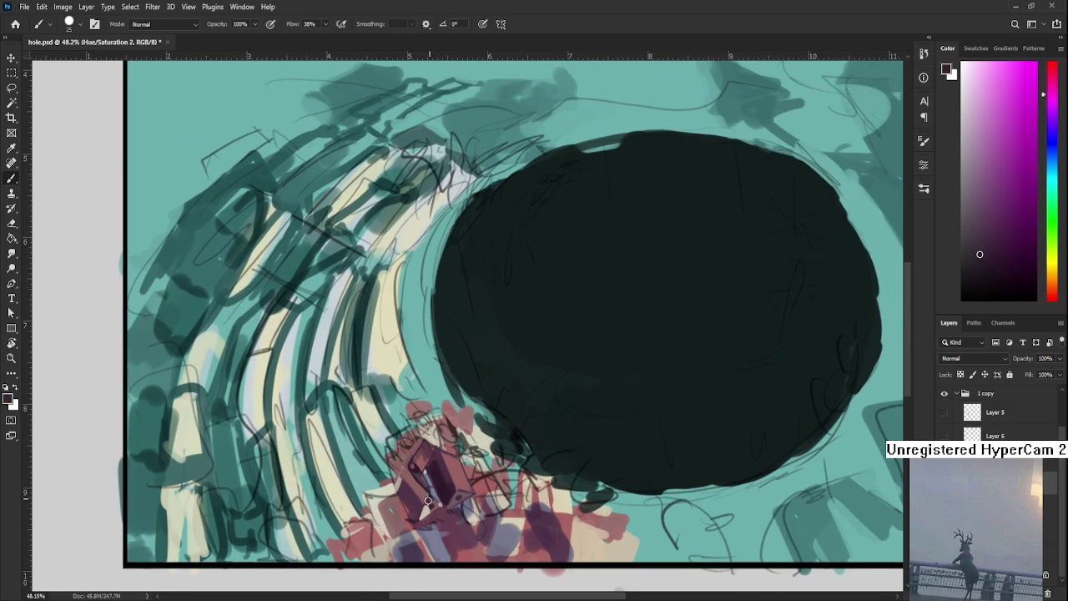
pyautogui.moveTo(435, 495); pyautogui.dragTo(443, 524)
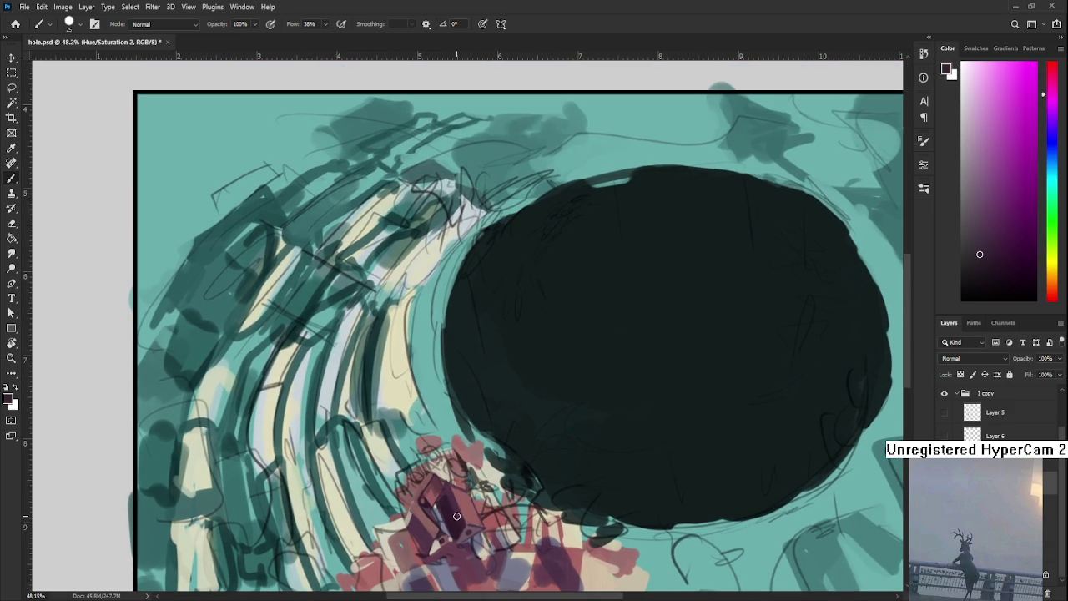
pyautogui.keyDown('alt'); pyautogui.click(428, 499); pyautogui.keyUp('alt')
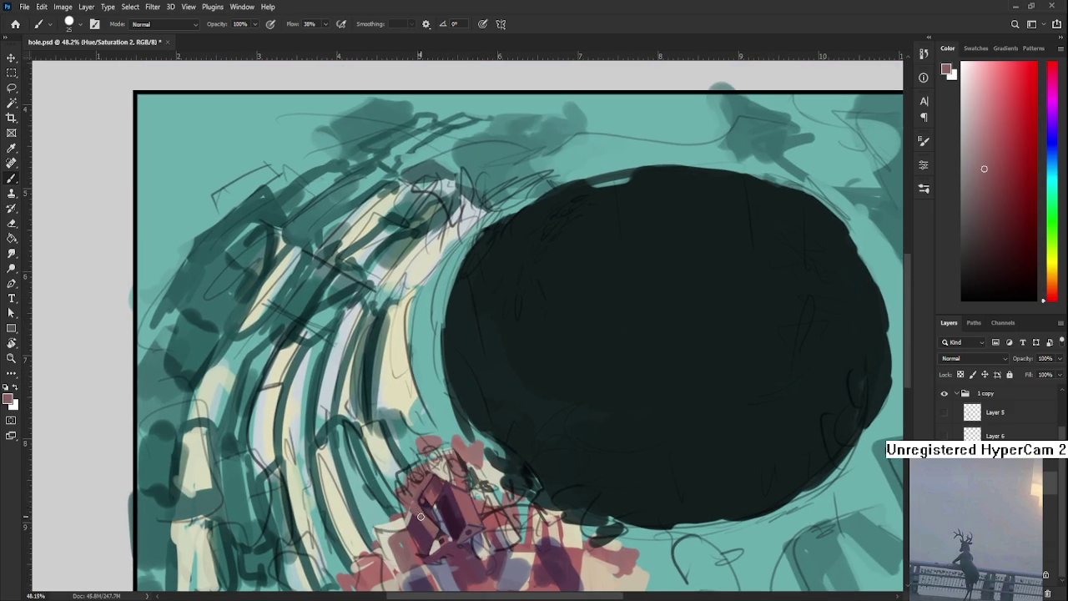
pyautogui.keyDown('alt'); pyautogui.click(411, 508); pyautogui.keyUp('alt')
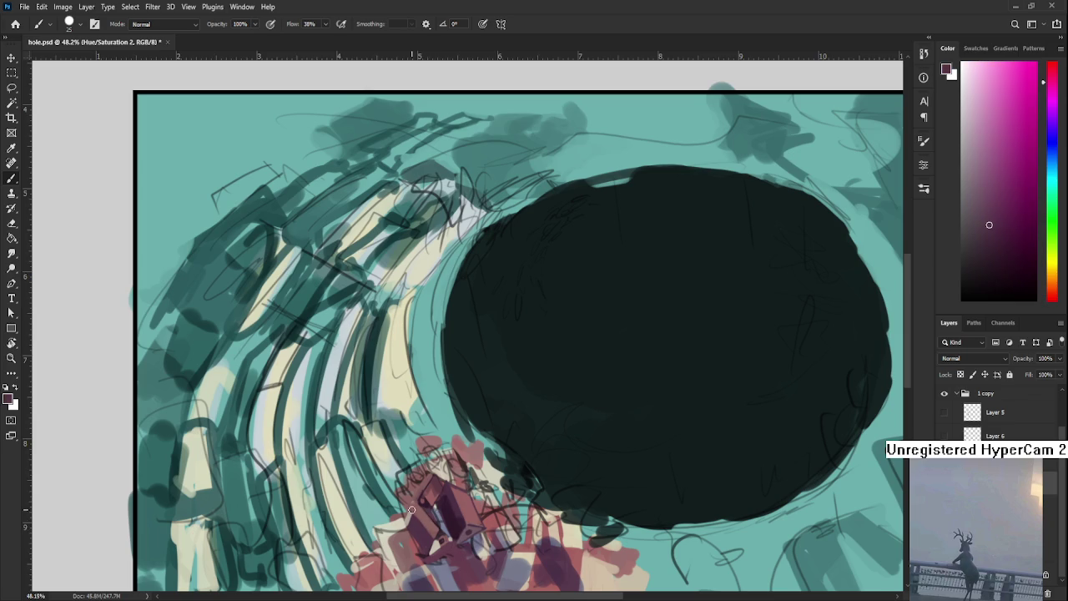
pyautogui.keyDown('alt'); pyautogui.click(413, 502); pyautogui.keyUp('alt')
pyautogui.keyDown('alt'); pyautogui.click(419, 502); pyautogui.keyUp('alt')
# Pick up the light cream and paint a small highlight on the shard
pyautogui.moveTo(435, 480); pyautogui.dragTo(444, 507)
pyautogui.keyDown('alt'); pyautogui.click(439, 523); pyautogui.keyUp('alt')
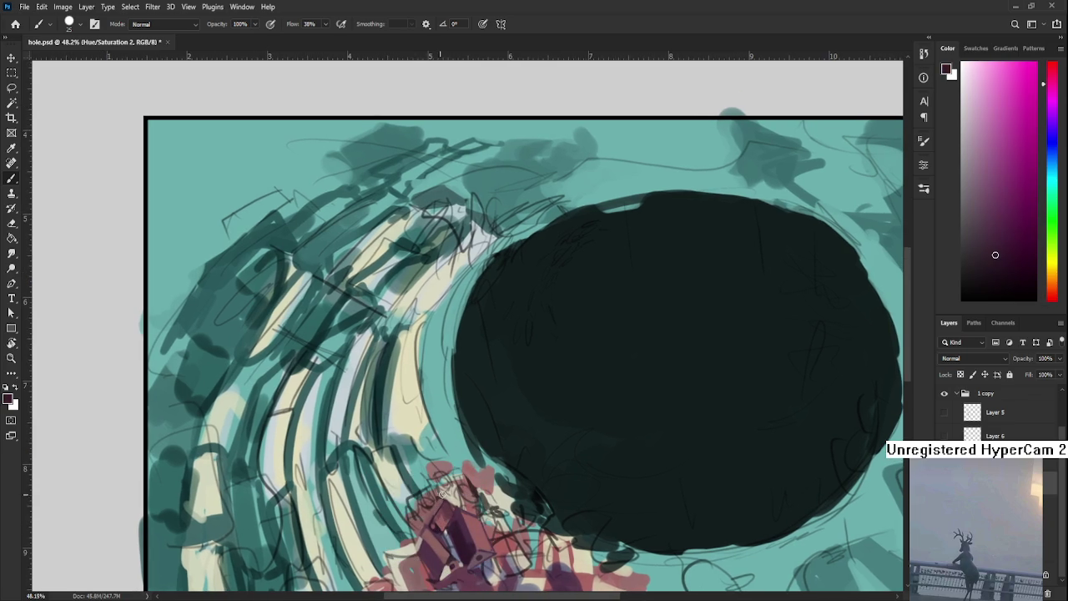
pyautogui.keyDown('alt'); pyautogui.click(453, 496); pyautogui.keyUp('alt')
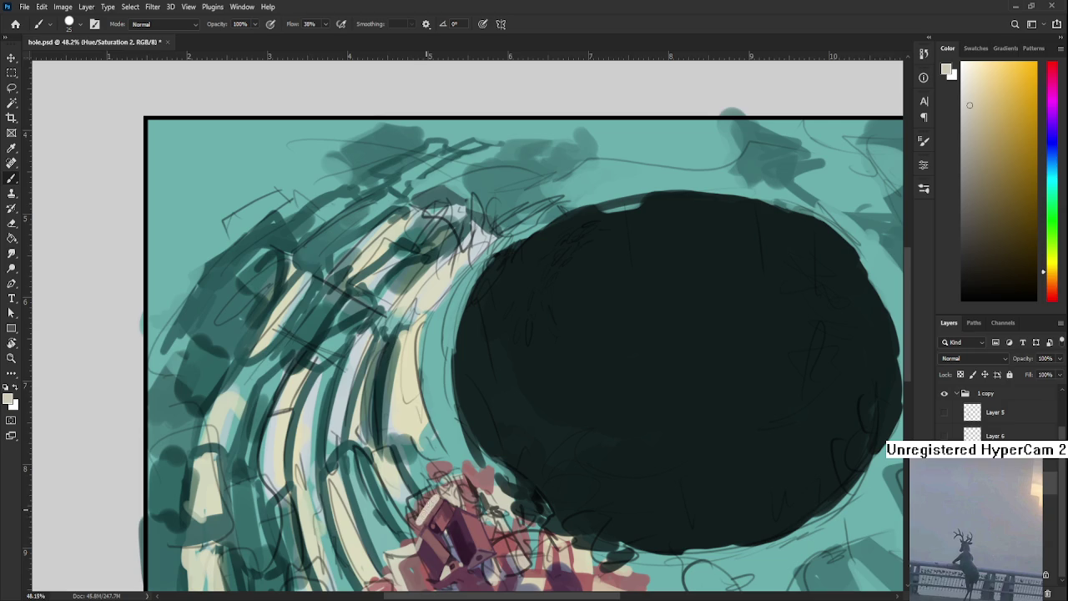
pyautogui.moveTo(422, 507); pyautogui.dragTo(426, 500)
# Sample dusty red and light cream from the debris, alternating between them
pyautogui.keyDown('alt'); pyautogui.click(411, 526); pyautogui.keyUp('alt')
pyautogui.keyDown('alt'); pyautogui.click(424, 507); pyautogui.keyUp('alt')
pyautogui.keyDown('alt'); pyautogui.click(425, 505); pyautogui.keyUp('alt')
pyautogui.keyDown('alt'); pyautogui.click(426, 503); pyautogui.keyUp('alt')
pyautogui.keyDown('alt'); pyautogui.click(422, 514); pyautogui.keyUp('alt')
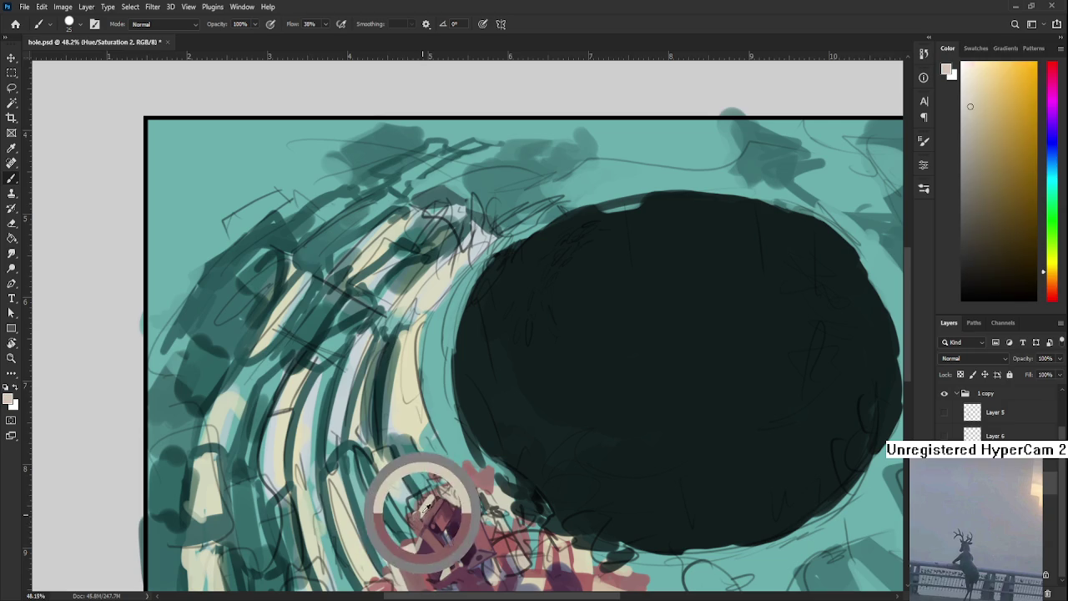
pyautogui.keyDown('alt'); pyautogui.click(417, 515); pyautogui.keyUp('alt')
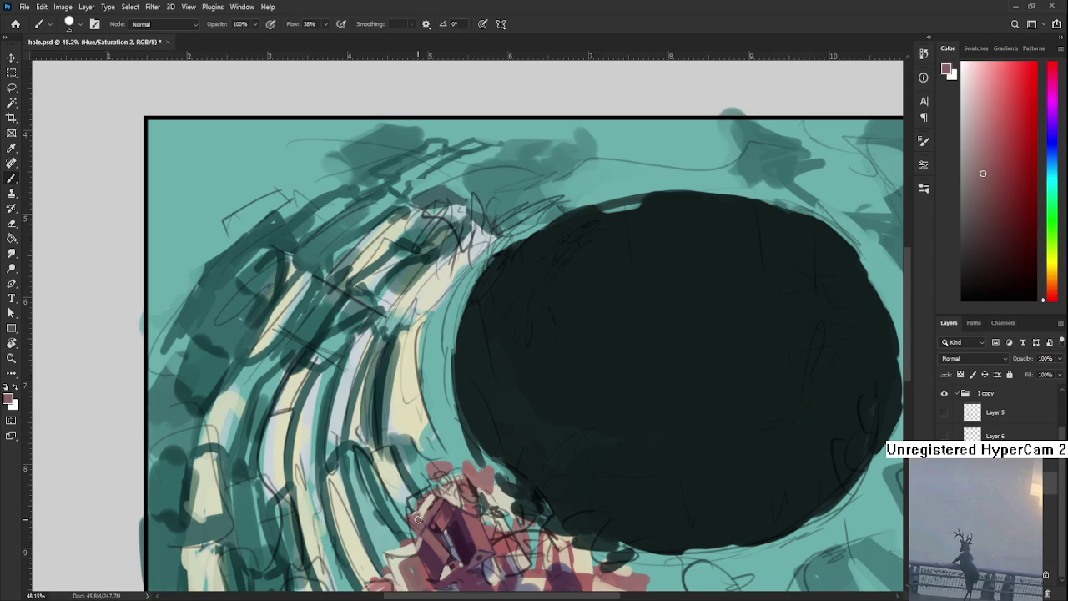
pyautogui.keyDown('alt'); pyautogui.click(419, 519); pyautogui.keyUp('alt')
pyautogui.keyDown('alt'); pyautogui.click(420, 512); pyautogui.keyUp('alt')
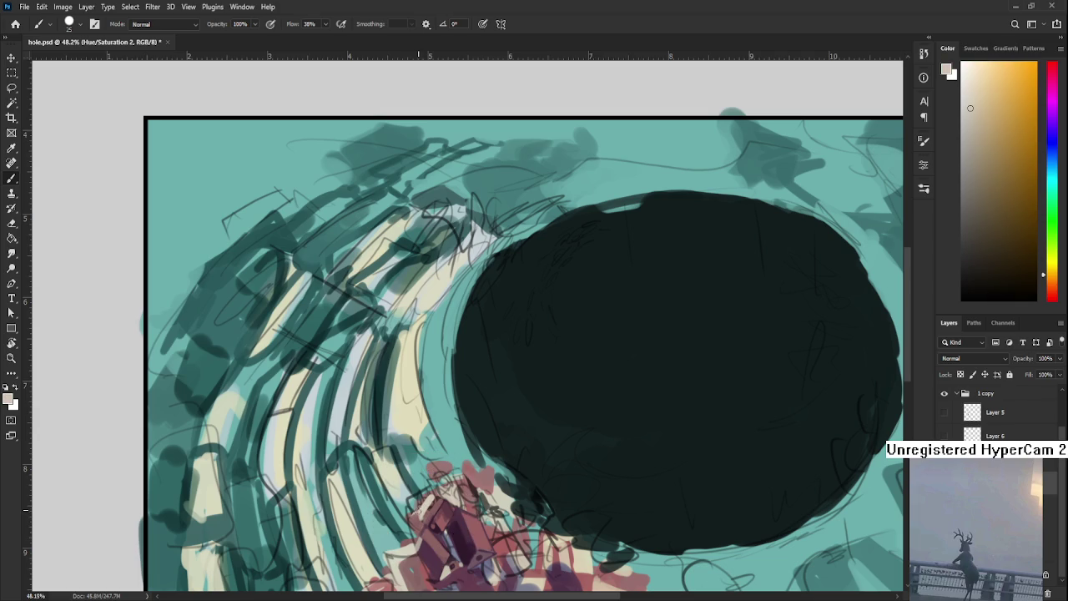
# Sample warm cream, dark purple, muted mauve, pale pink and tunnel teal
pyautogui.keyDown('alt'); pyautogui.click(436, 491); pyautogui.keyUp('alt')
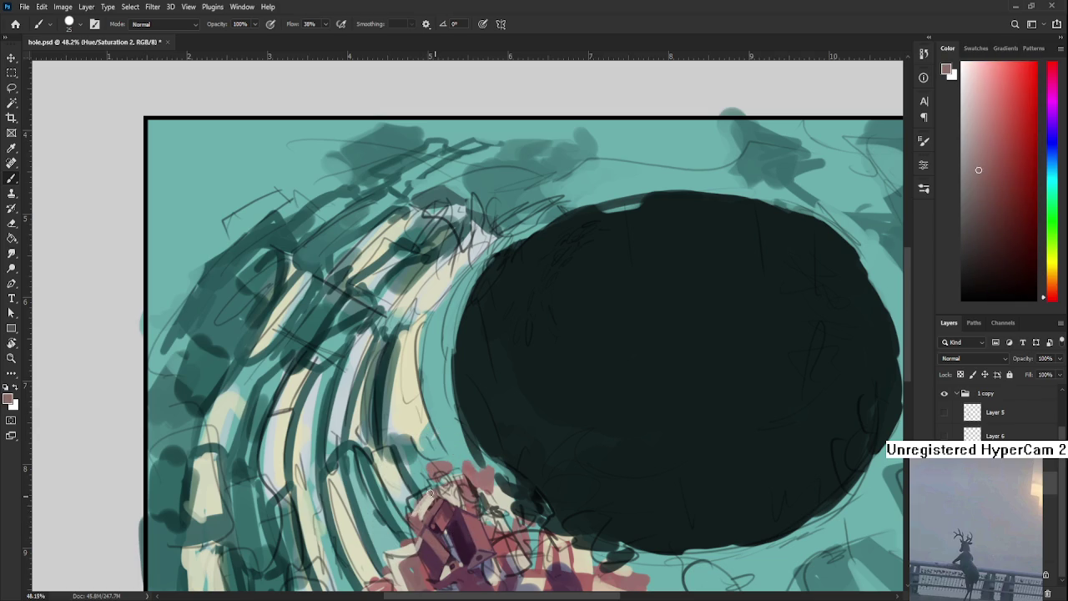
pyautogui.keyDown('alt'); pyautogui.click(450, 496); pyautogui.keyUp('alt')
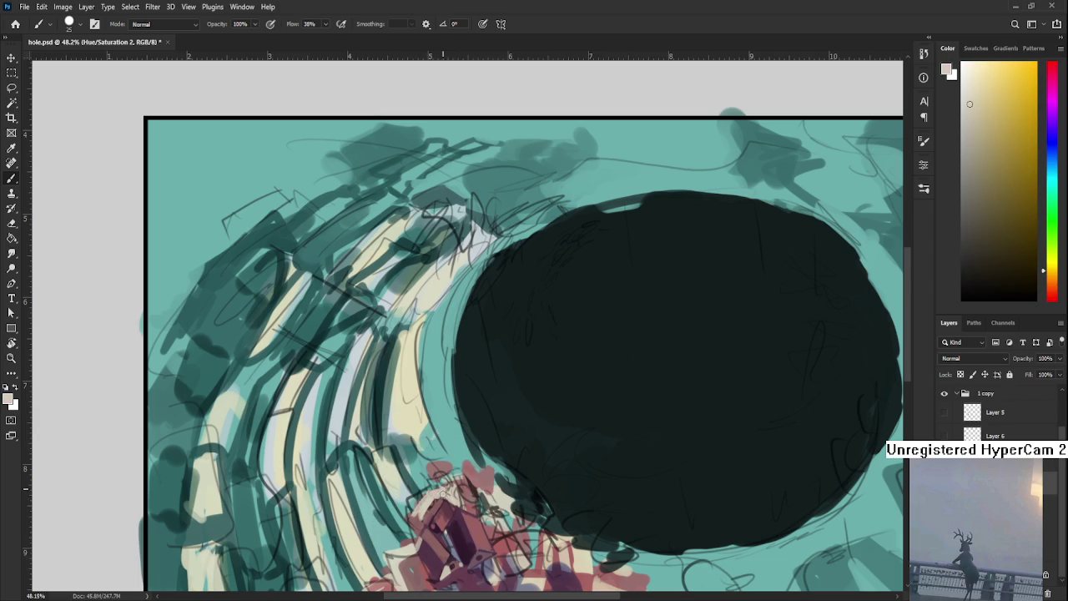
pyautogui.keyDown('alt'); pyautogui.click(438, 502); pyautogui.keyUp('alt')
pyautogui.keyDown('alt'); pyautogui.click(437, 511); pyautogui.keyUp('alt')
pyautogui.keyDown('alt'); pyautogui.click(435, 504); pyautogui.keyUp('alt')
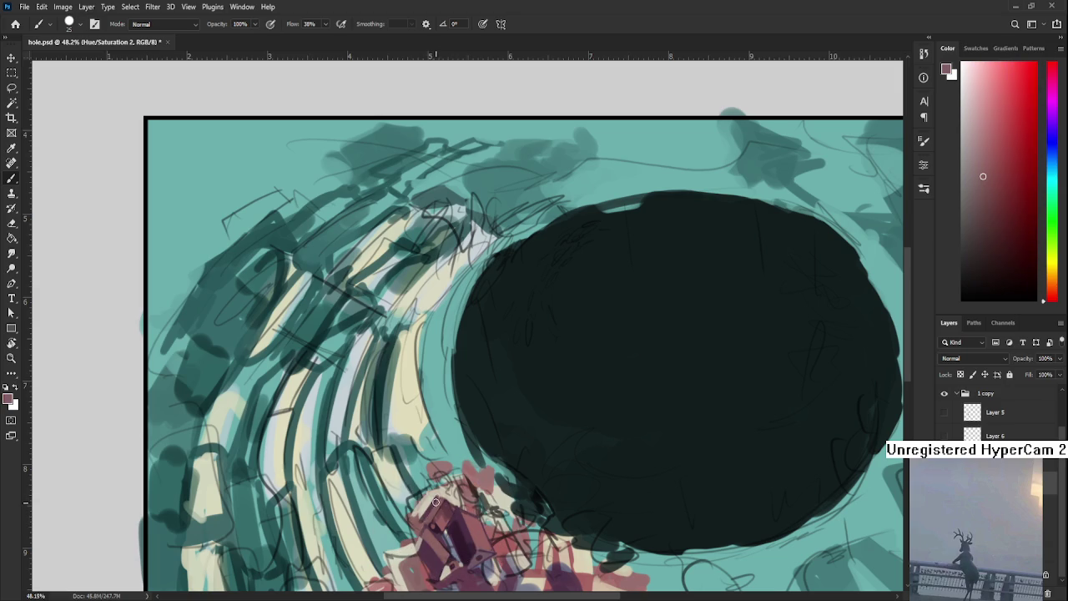
pyautogui.keyDown('alt'); pyautogui.click(430, 517); pyautogui.keyUp('alt')
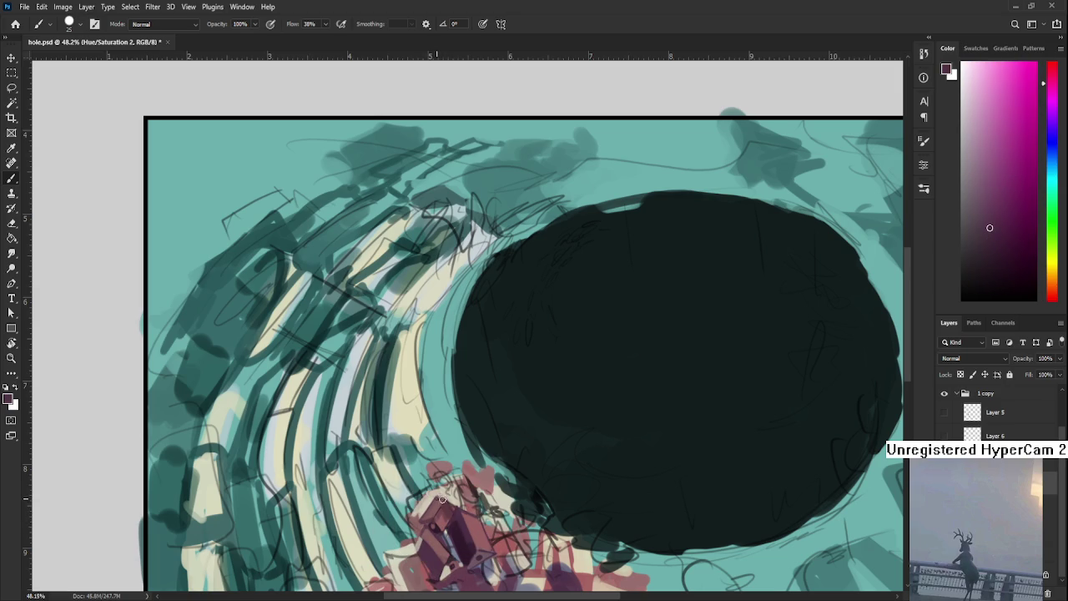
pyautogui.keyDown('alt'); pyautogui.click(442, 489); pyautogui.keyUp('alt')
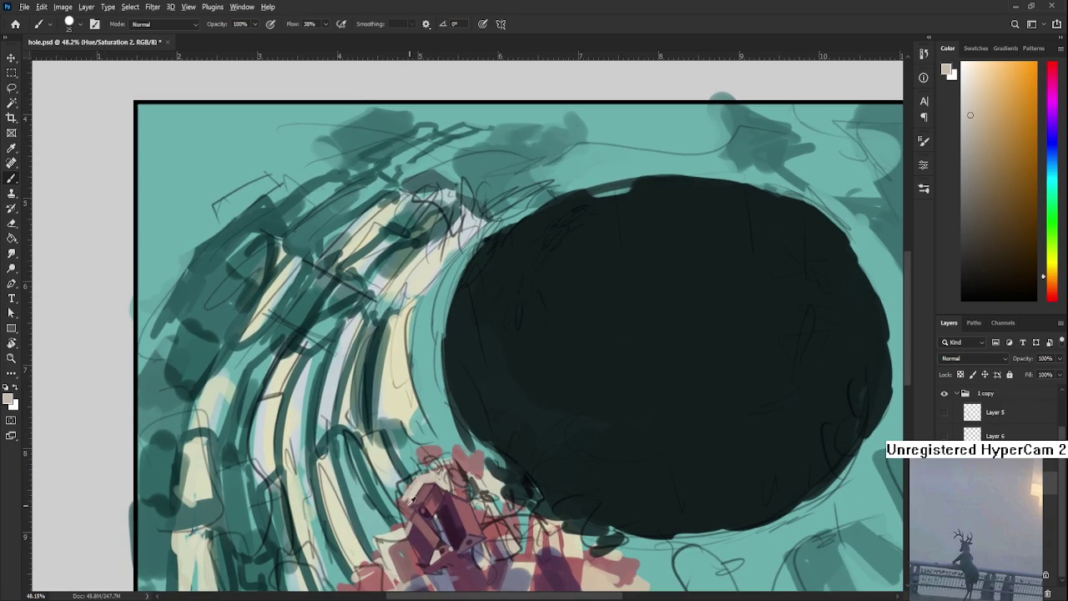
pyautogui.keyDown('alt'); pyautogui.click(399, 492); pyautogui.keyUp('alt')
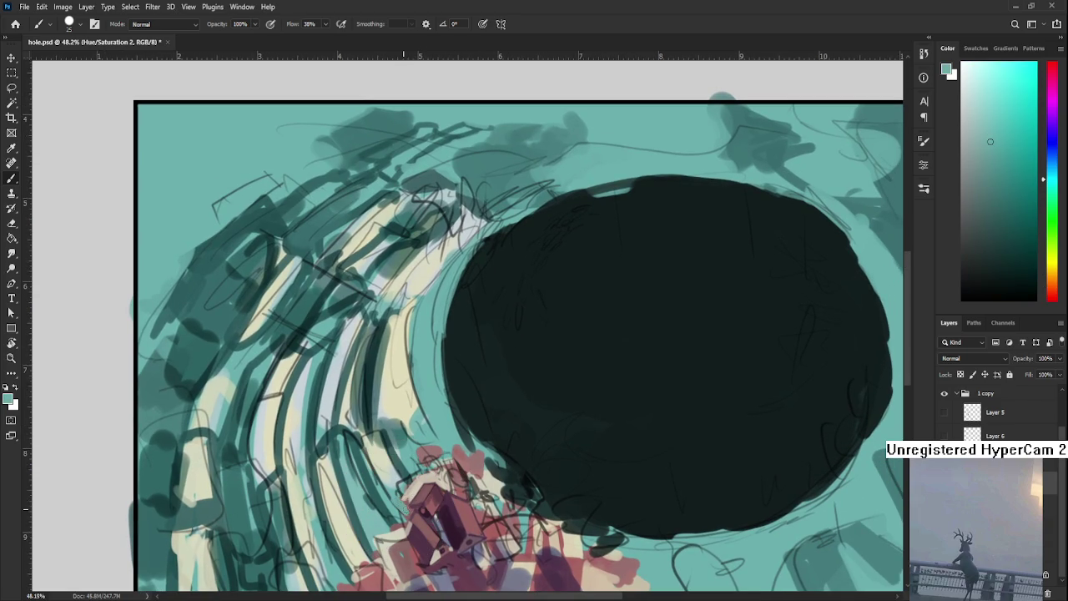
# Compare teal samples, zoom to about 53%, and set the debris's pinkish red as foreground
pyautogui.keyDown('alt'); pyautogui.click(412, 503); pyautogui.keyUp('alt')
pyautogui.keyDown('alt'); pyautogui.click(408, 494); pyautogui.keyUp('alt')
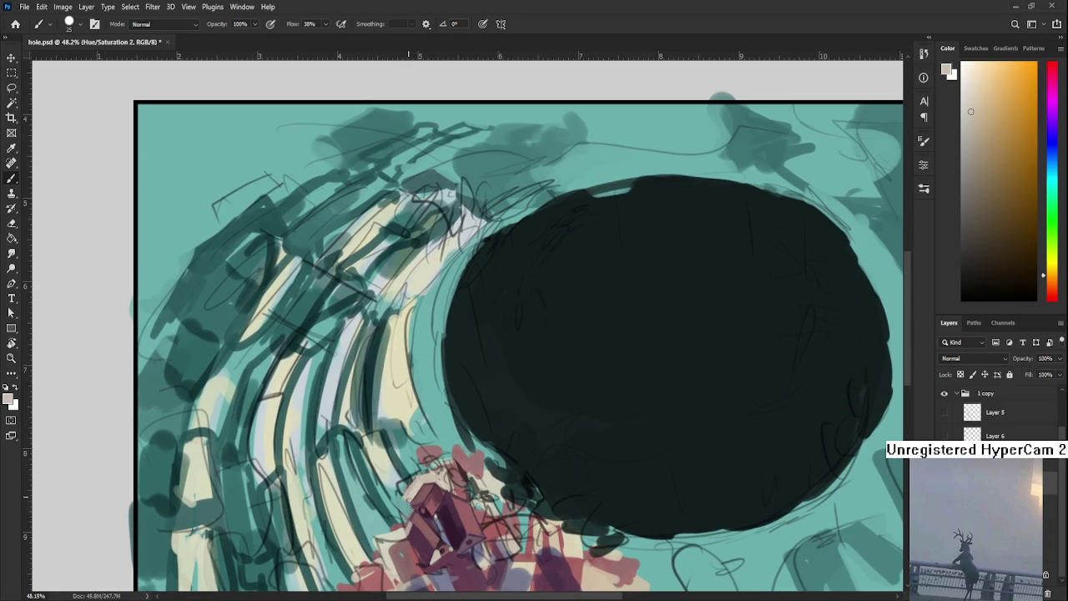
pyautogui.keyDown('alt'); pyautogui.click(402, 503); pyautogui.keyUp('alt')
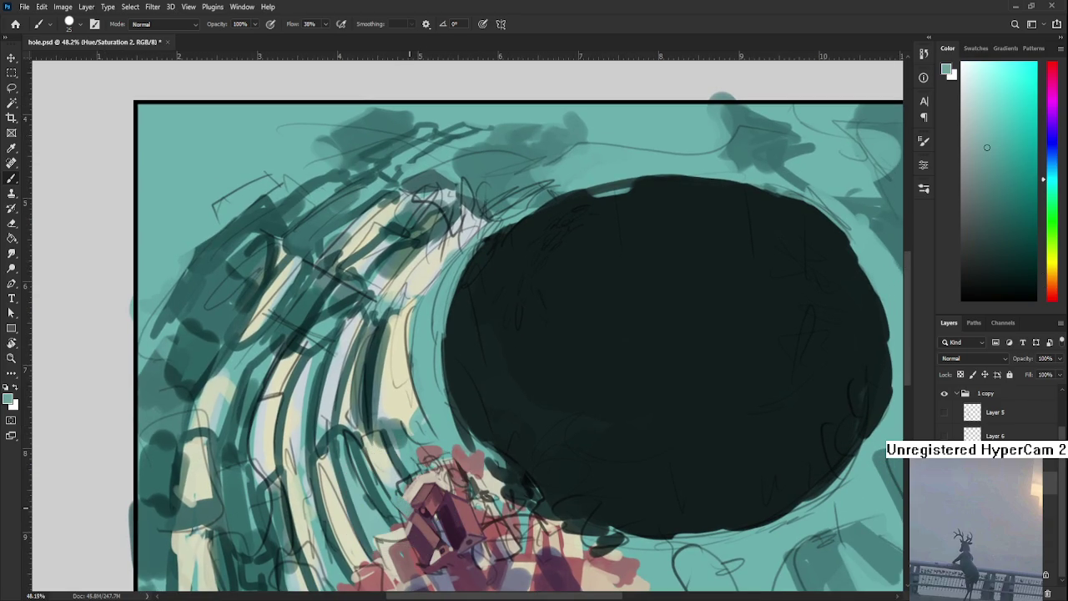
pyautogui.scroll(-1, 462, 412)
pyautogui.scroll(1, 461, 411)
pyautogui.scroll(1, 462, 411)
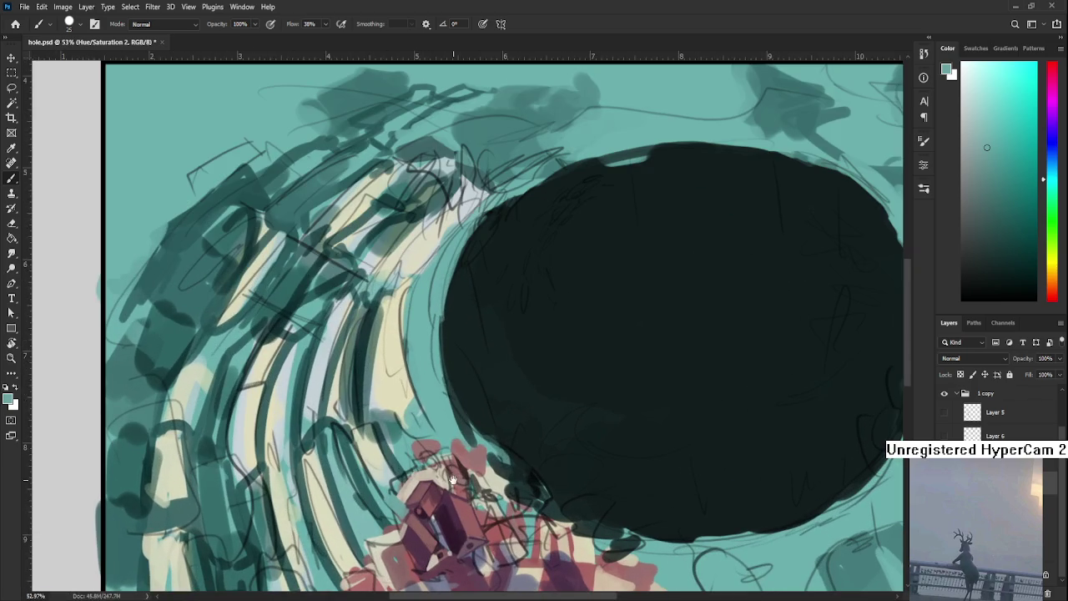
pyautogui.scroll(-1, 462, 411)
pyautogui.moveTo(461, 412); pyautogui.dragTo(457, 427)
pyautogui.keyDown('alt'); pyautogui.click(416, 470); pyautogui.keyUp('alt')
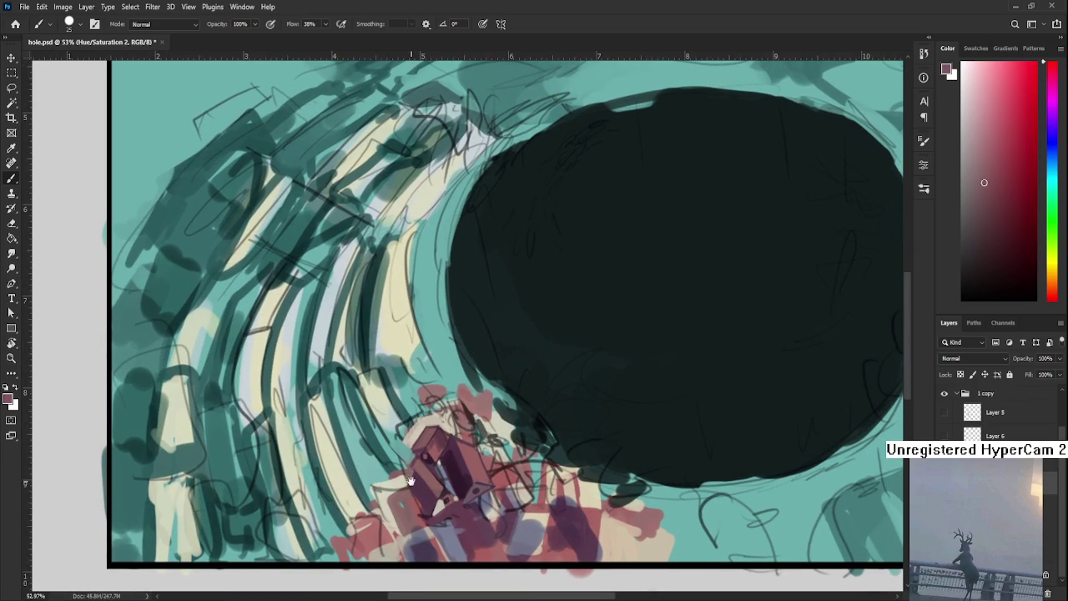
pyautogui.moveTo(415, 470); pyautogui.dragTo(423, 456)
# At 77.5% zoom, paint sampled teal over the light area beside the shard
pyautogui.scroll(-2, 459, 459)
pyautogui.scroll(-1, 459, 459)
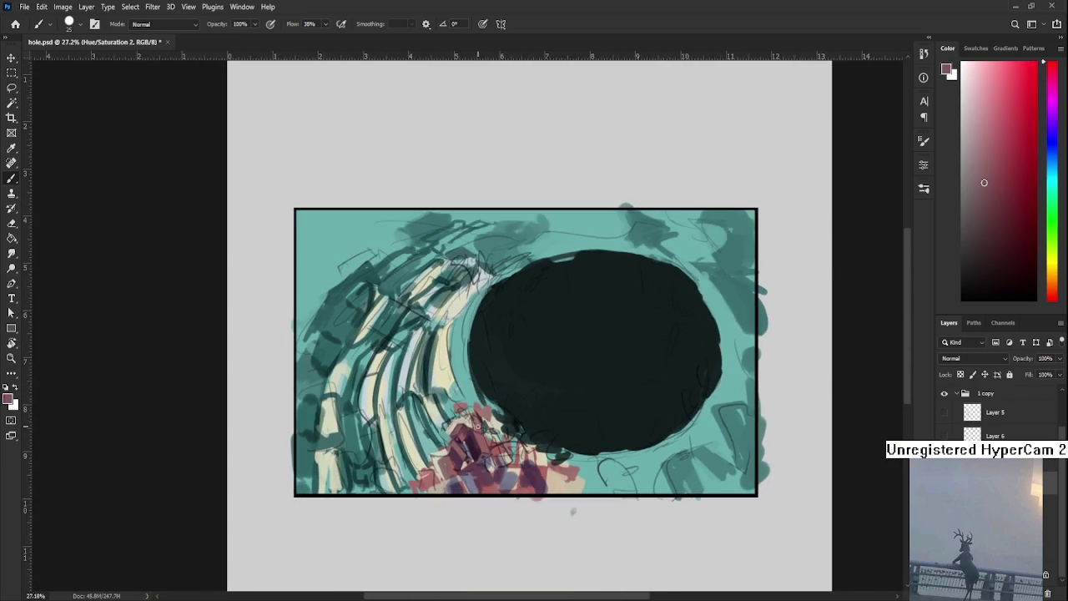
pyautogui.scroll(4, 460, 417)
pyautogui.scroll(1, 459, 417)
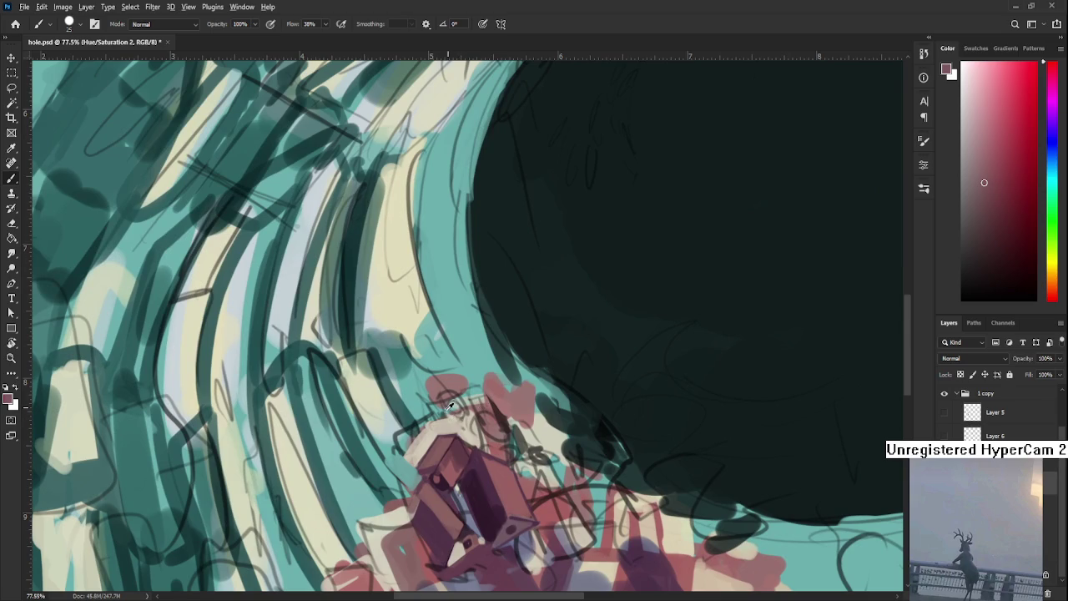
pyautogui.keyDown('alt'); pyautogui.click(444, 432); pyautogui.keyUp('alt')
pyautogui.keyDown('alt'); pyautogui.click(416, 464); pyautogui.keyUp('alt')
pyautogui.moveTo(406, 457)
pyautogui.mouseDown()
pyautogui.moveTo(411, 442)
pyautogui.moveTo(412, 461)
pyautogui.mouseUp()
# Cover the cream patch with dusty red, then add a beige highlight across the red block
pyautogui.keyDown('alt'); pyautogui.click(425, 440); pyautogui.keyUp('alt')
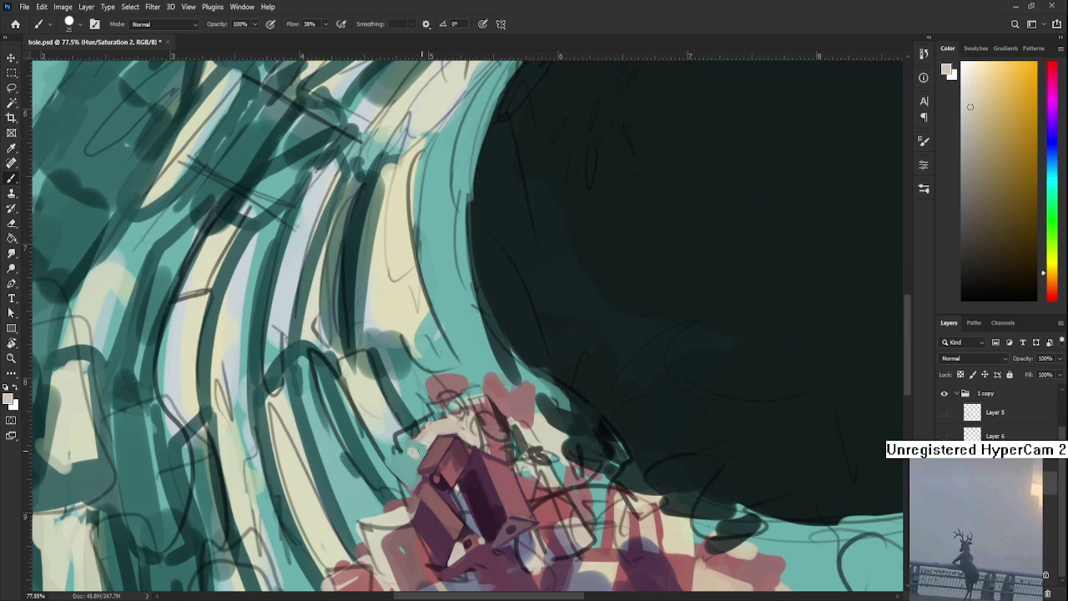
pyautogui.keyDown('alt'); pyautogui.click(446, 442); pyautogui.keyUp('alt')
pyautogui.moveTo(446, 442)
pyautogui.mouseDown()
pyautogui.moveTo(421, 442)
pyautogui.moveTo(423, 432)
pyautogui.mouseUp()
pyautogui.keyDown('alt'); pyautogui.click(428, 432); pyautogui.keyUp('alt')
pyautogui.keyDown('alt'); pyautogui.click(432, 436); pyautogui.keyUp('alt')
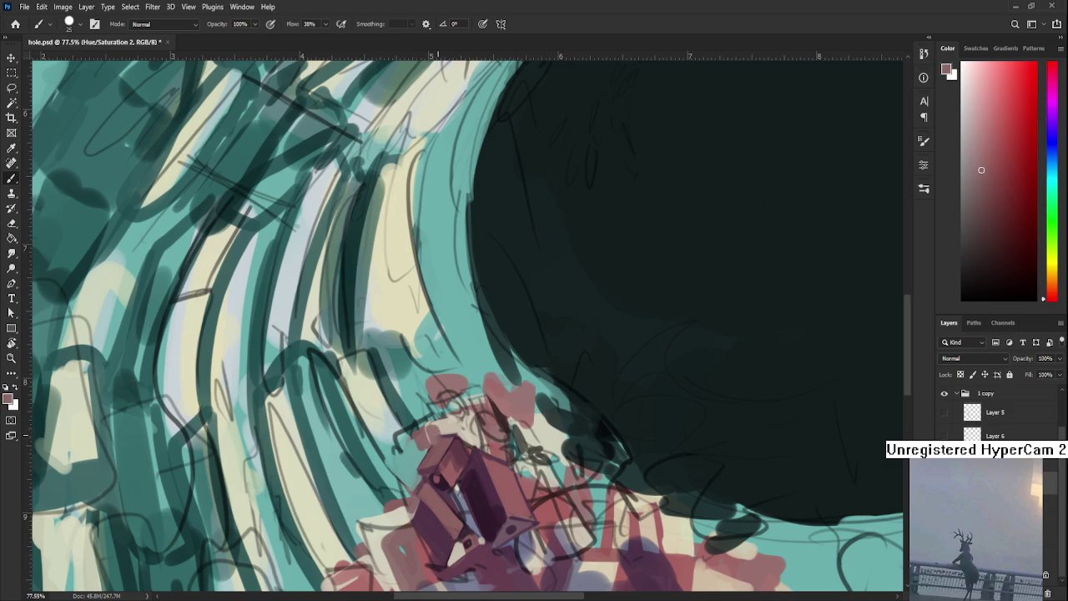
pyautogui.keyDown('alt'); pyautogui.click(434, 427); pyautogui.keyUp('alt')
pyautogui.moveTo(443, 428); pyautogui.dragTo(427, 432)
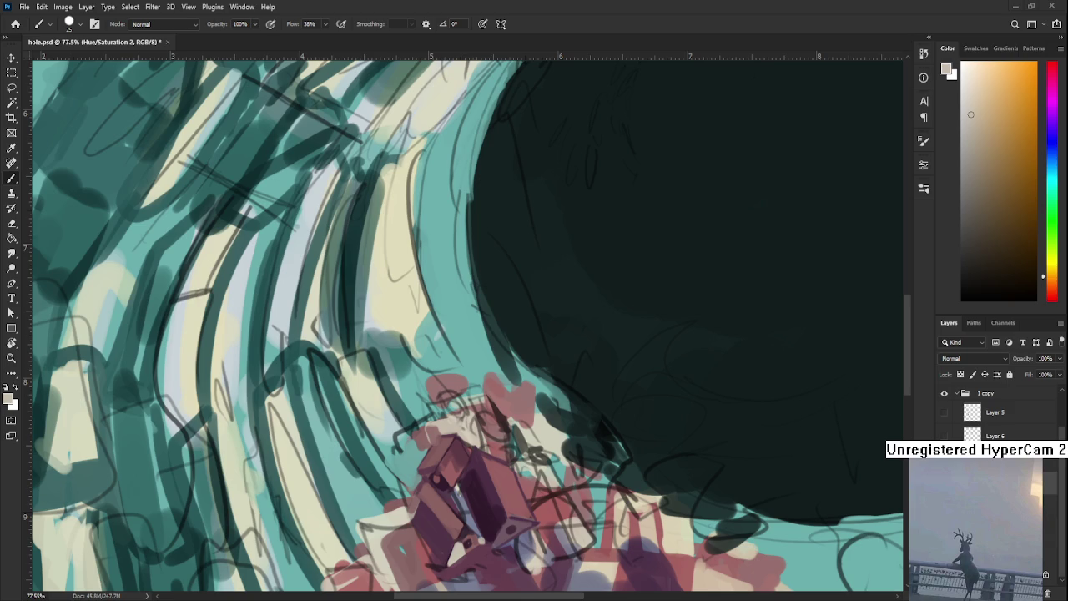
# Fit hole.psd on screen, zoom in briefly, then back out to about 36%
pyautogui.hotkey('ctrl', '0')
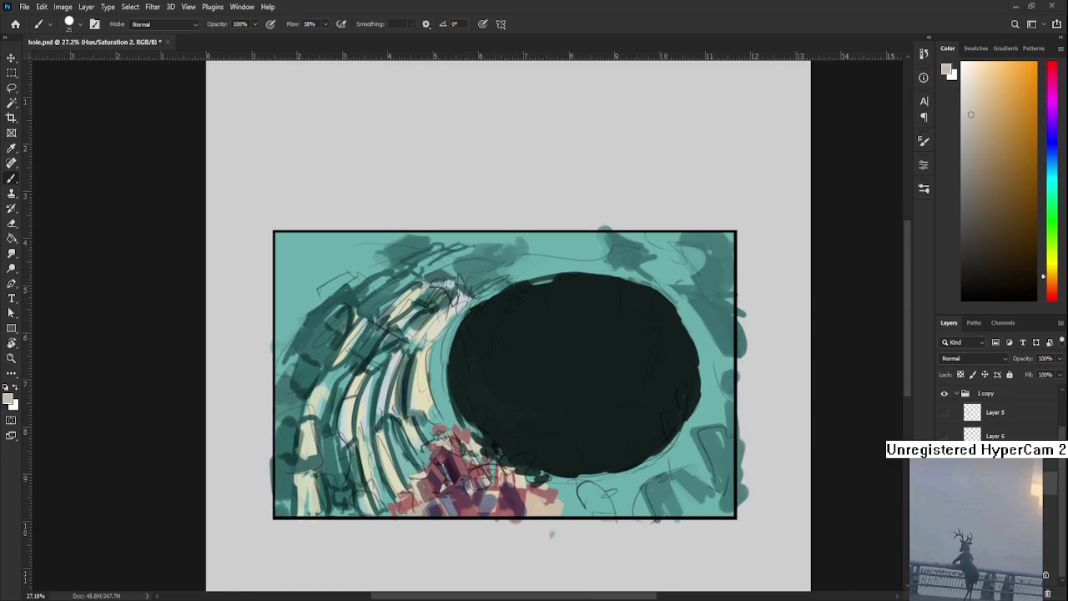
pyautogui.scroll(2, 550, 534)
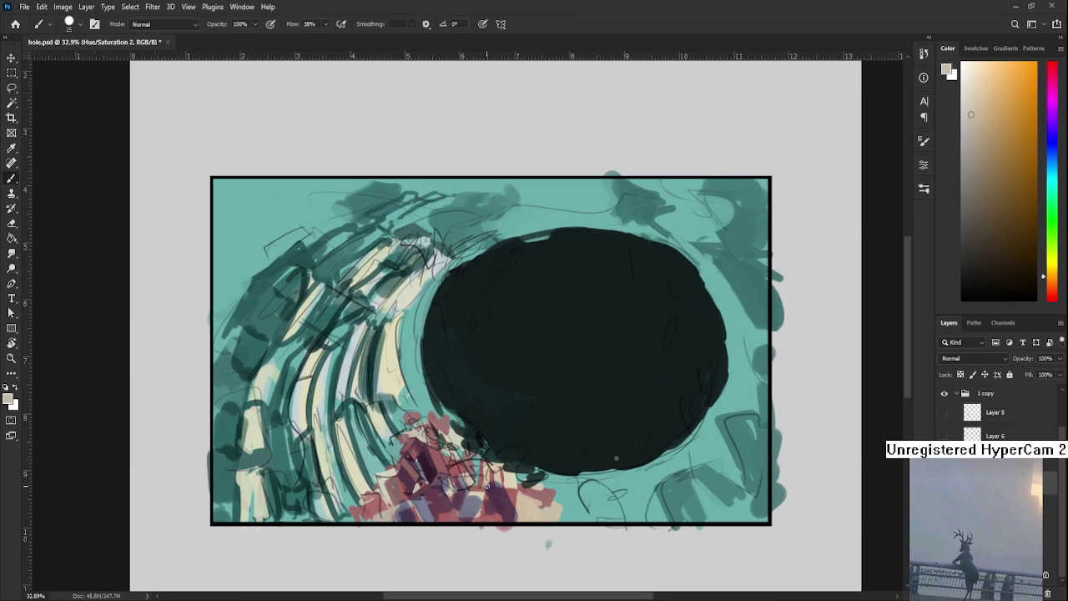
pyautogui.scroll(2, 483, 487)
pyautogui.scroll(2, 434, 501)
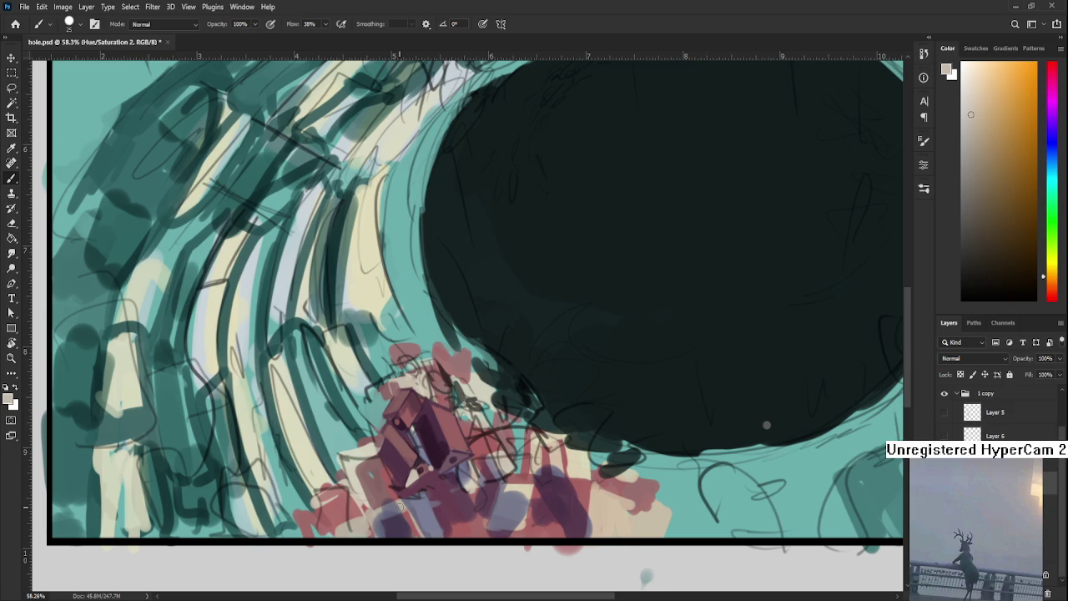
pyautogui.scroll(-2, 461, 490)
pyautogui.scroll(-1, 477, 488)
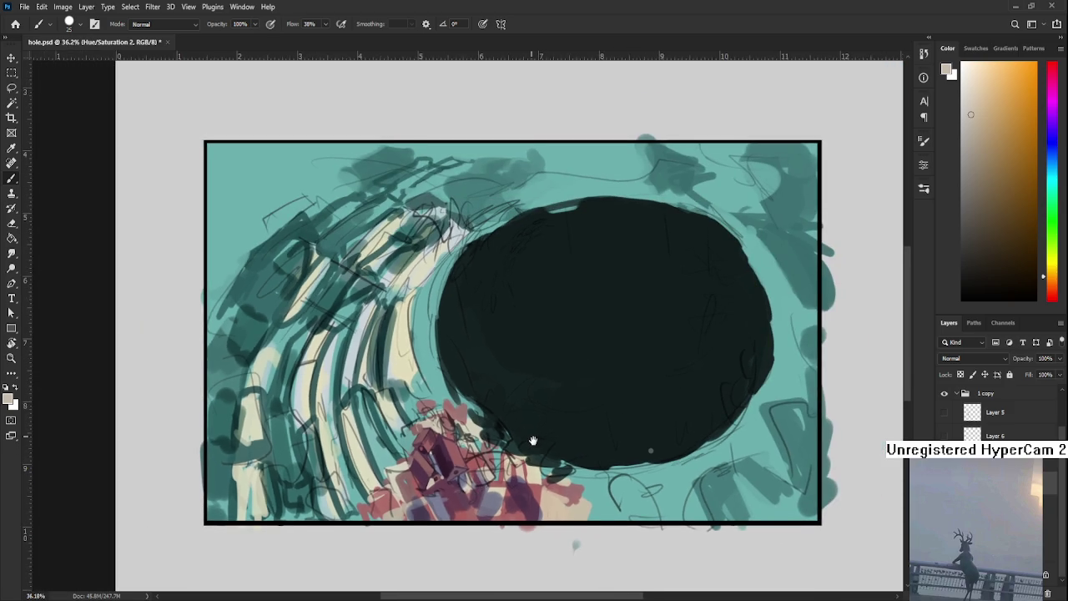
pyautogui.scroll(-1, 468, 463)
# Sample dark purple, pinkish red, magenta, red and cream from the lower-left buildings
pyautogui.keyDown('alt'); pyautogui.click(461, 461); pyautogui.keyUp('alt')
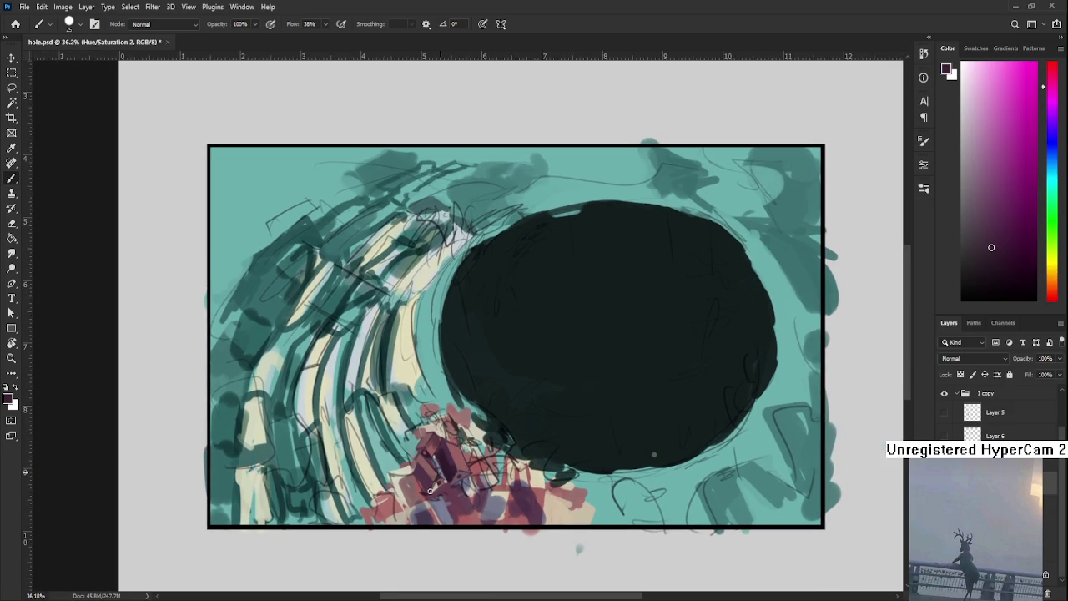
pyautogui.keyDown('alt'); pyautogui.click(433, 476); pyautogui.keyUp('alt')
pyautogui.keyDown('alt'); pyautogui.click(433, 476); pyautogui.keyUp('alt')
pyautogui.scroll(-1, 479, 467)
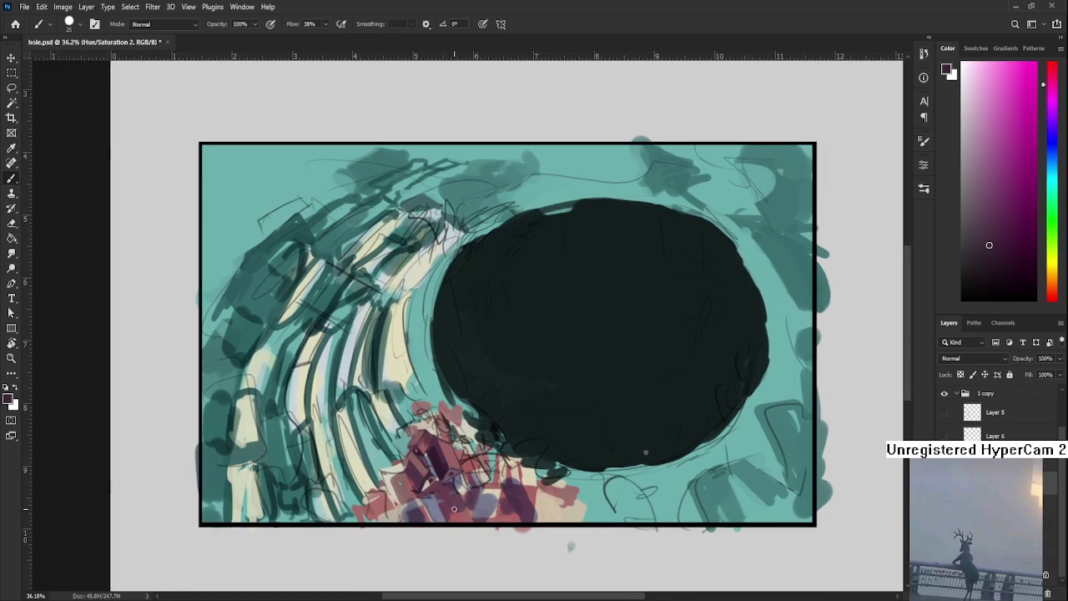
pyautogui.scroll(-1, 479, 468)
pyautogui.keyDown('alt'); pyautogui.click(464, 490); pyautogui.keyUp('alt')
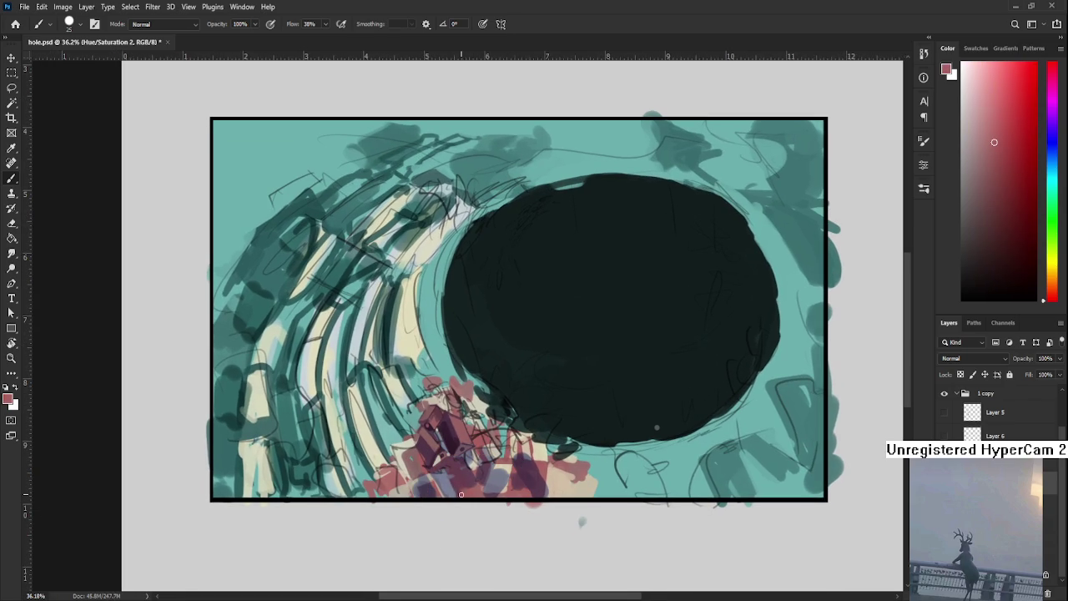
pyautogui.keyDown('alt'); pyautogui.click(462, 476); pyautogui.keyUp('alt')
pyautogui.keyDown('alt'); pyautogui.click(464, 489); pyautogui.keyUp('alt')
pyautogui.keyDown('alt'); pyautogui.click(468, 468); pyautogui.keyUp('alt')
pyautogui.keyDown('alt'); pyautogui.click(473, 461); pyautogui.keyUp('alt')
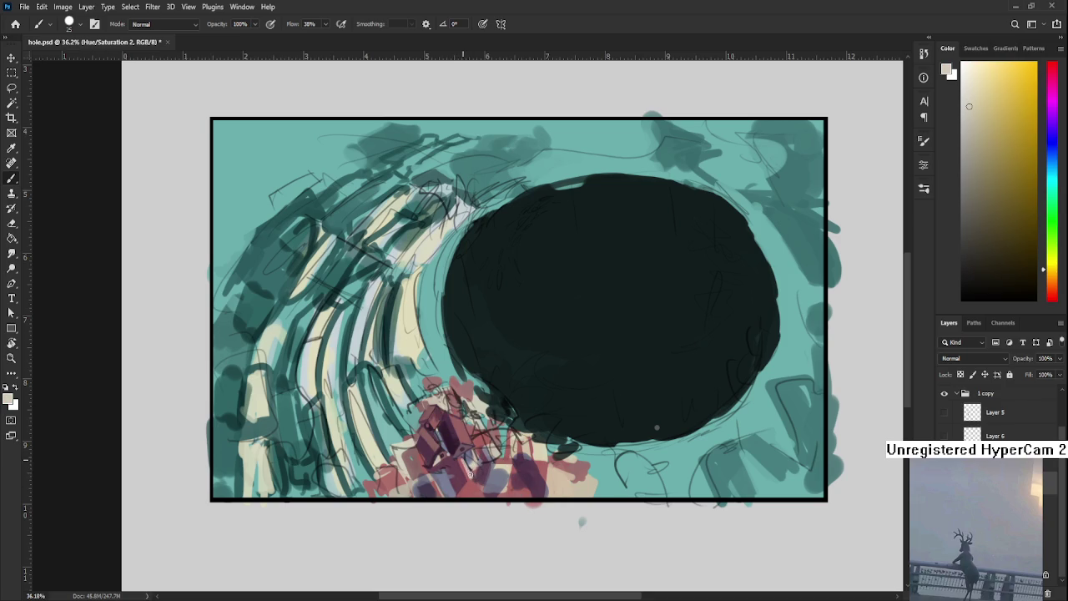
pyautogui.keyDown('alt'); pyautogui.click(470, 448); pyautogui.keyUp('alt')
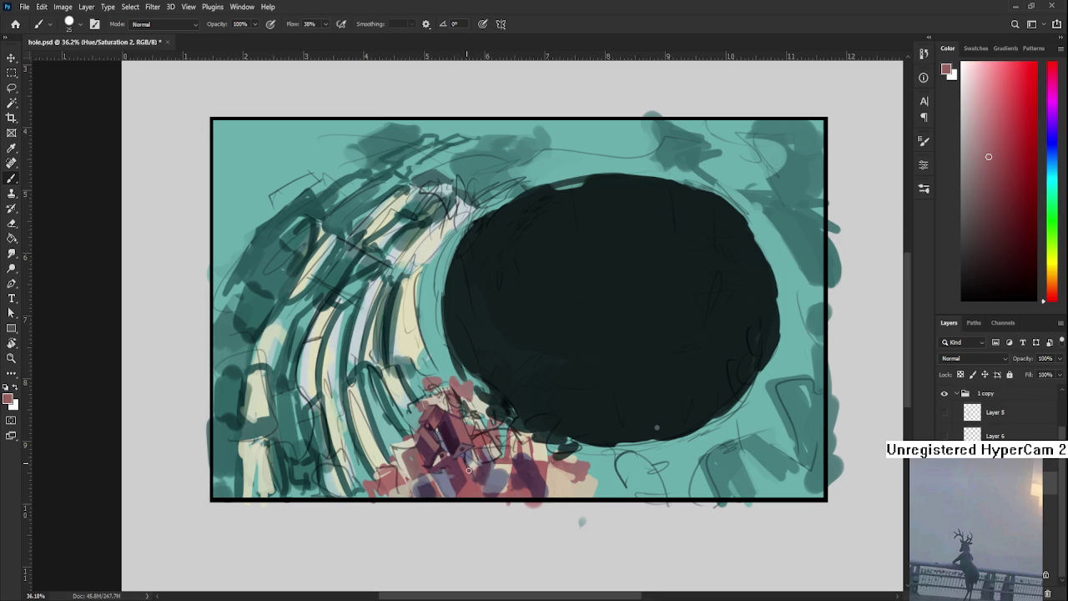
# Nudge the view up, resample building reds, and dab cream near the buildings' base
pyautogui.moveTo(468, 468); pyautogui.dragTo(473, 444)
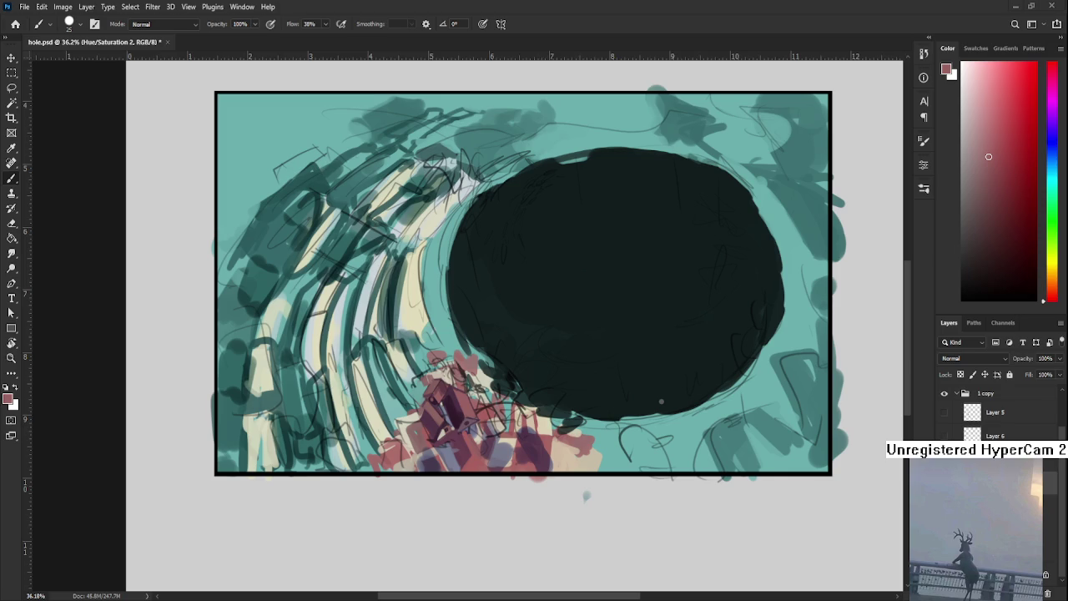
pyautogui.moveTo(518, 504); pyautogui.dragTo(510, 493)
pyautogui.keyDown('alt'); pyautogui.click(490, 435); pyautogui.keyUp('alt')
pyautogui.moveTo(519, 447); pyautogui.dragTo(476, 467)
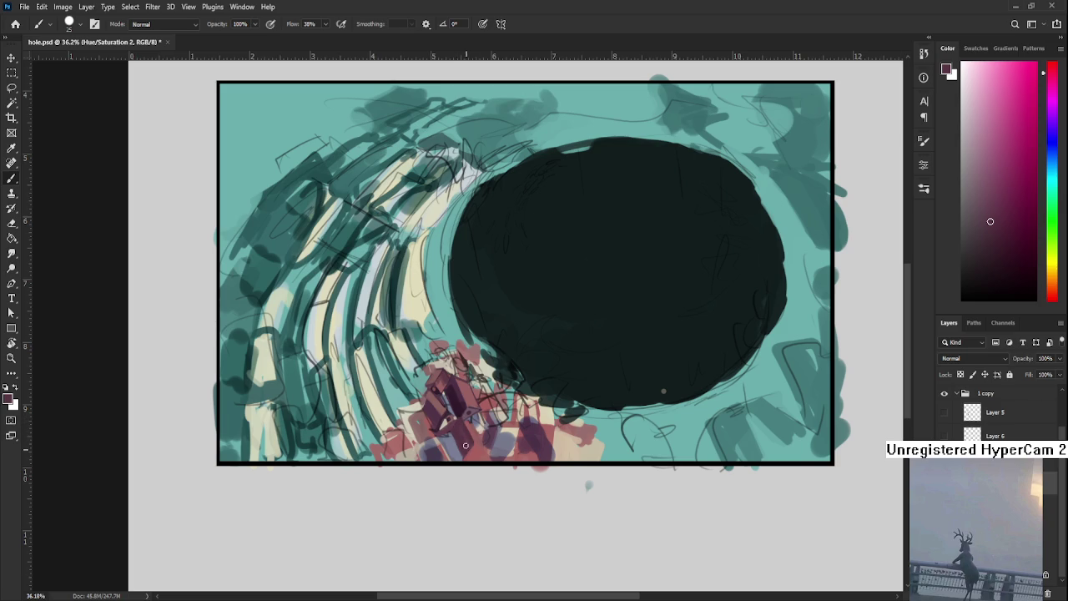
pyautogui.keyDown('alt'); pyautogui.click(468, 425); pyautogui.keyUp('alt')
pyautogui.keyDown('alt'); pyautogui.click(478, 442); pyautogui.keyUp('alt')
pyautogui.keyDown('alt'); pyautogui.click(492, 451); pyautogui.keyUp('alt')
pyautogui.keyDown('alt'); pyautogui.click(504, 433); pyautogui.keyUp('alt')
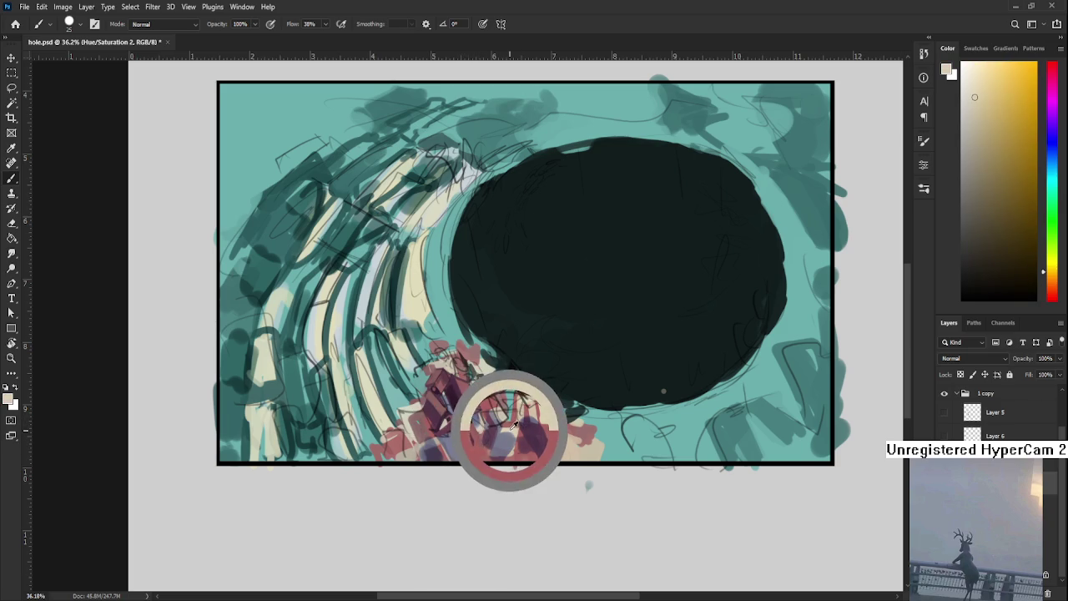
pyautogui.moveTo(476, 444); pyautogui.dragTo(469, 455)
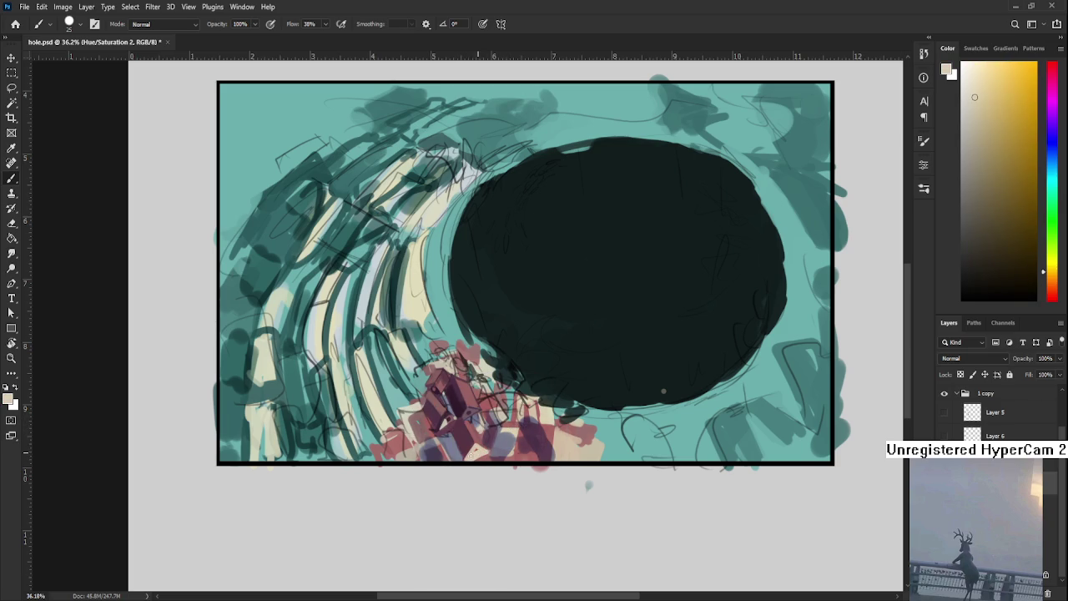
# Resample reds and darker tones, settling on a pinkish tan from the buildings
pyautogui.keyDown('alt'); pyautogui.click(485, 455); pyautogui.keyUp('alt')
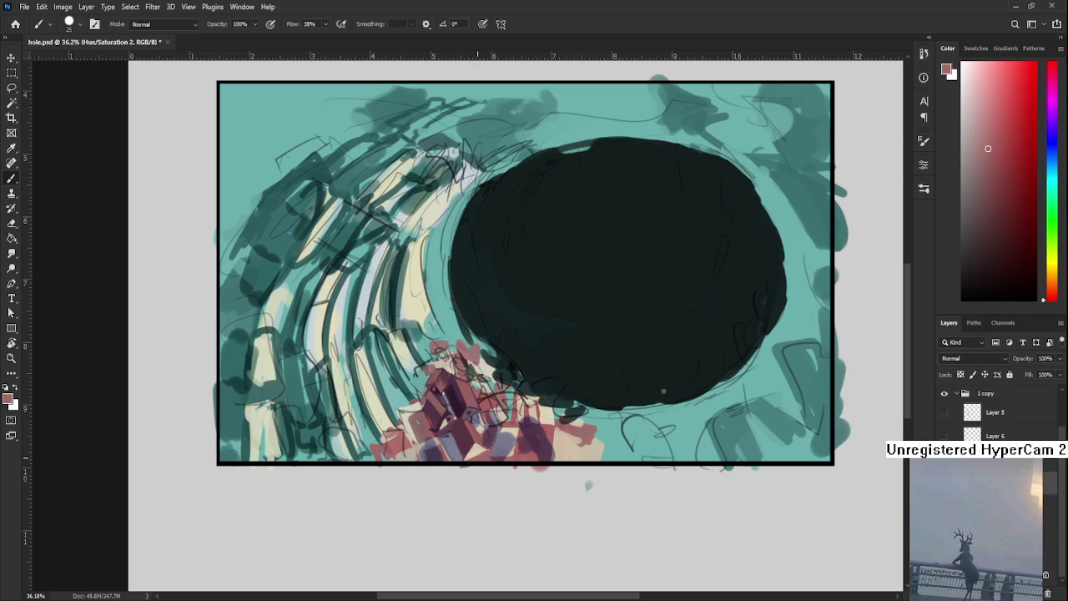
pyautogui.keyDown('alt'); pyautogui.click(472, 422); pyautogui.keyUp('alt')
pyautogui.keyDown('alt'); pyautogui.click(476, 415); pyautogui.keyUp('alt')
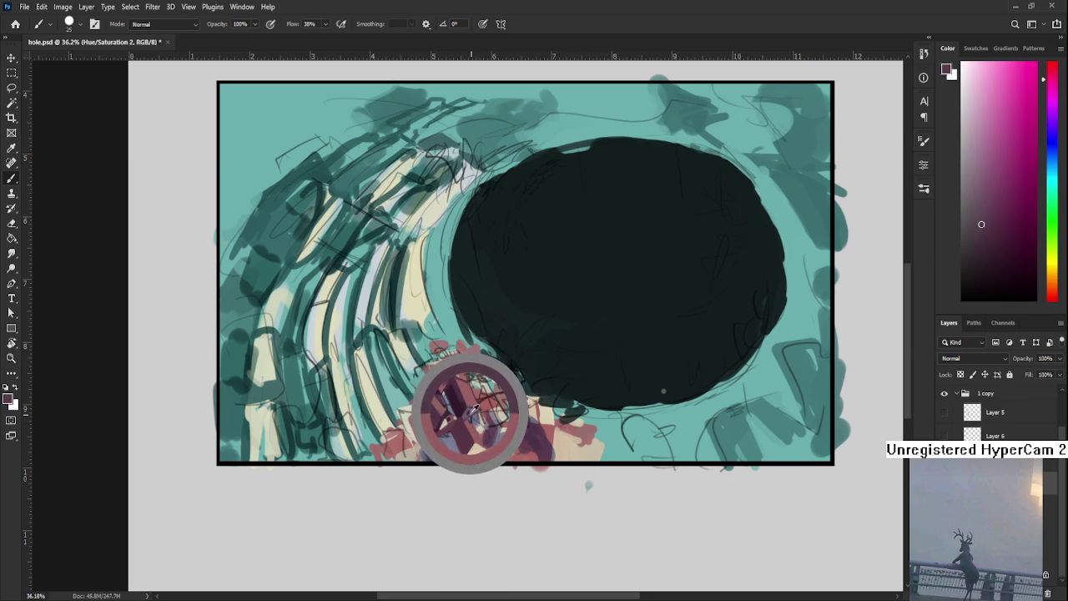
pyautogui.keyDown('alt'); pyautogui.click(475, 449); pyautogui.keyUp('alt')
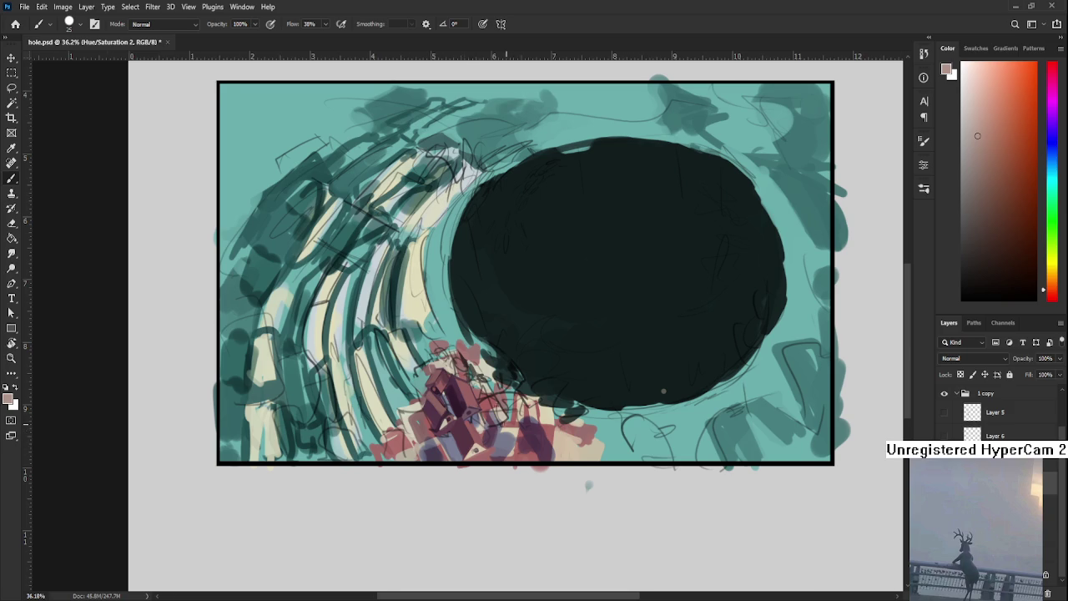
pyautogui.scroll(-2, 501, 350)
pyautogui.scroll(4, 437, 384)
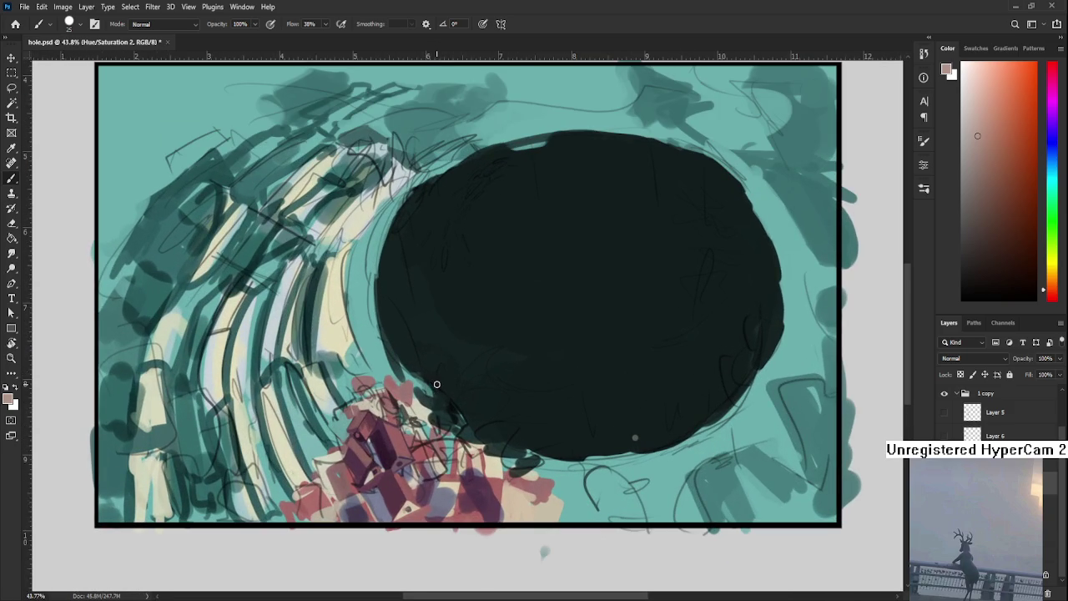
# Sample tan and pinks from the blocks, shrinking the brush then restoring it to about 25
pyautogui.moveTo(485, 494); pyautogui.dragTo(492, 473)
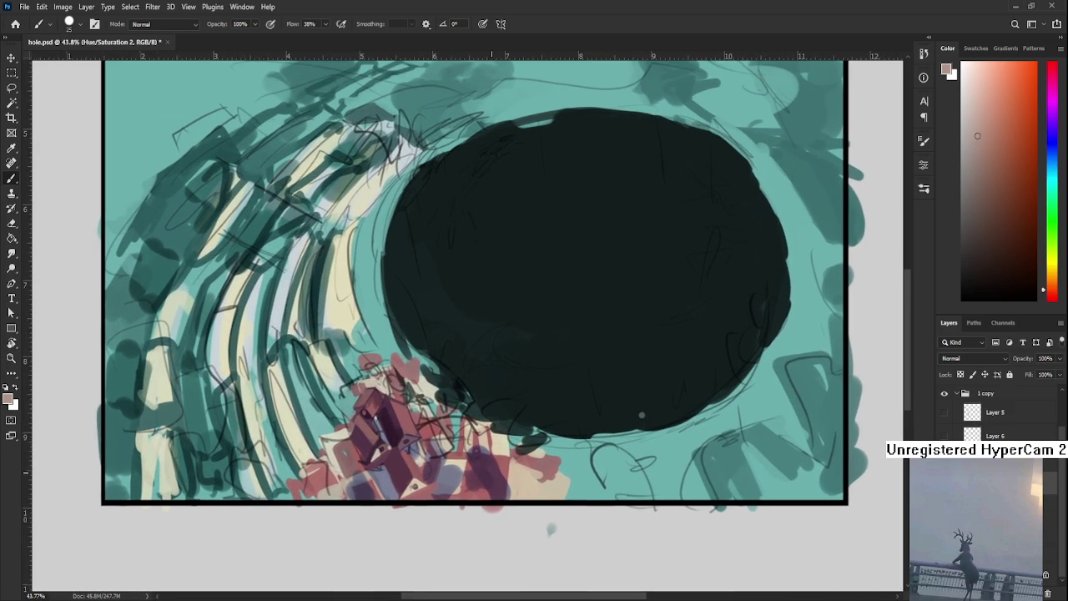
pyautogui.keyDown('alt'); pyautogui.click(442, 437); pyautogui.keyUp('alt')
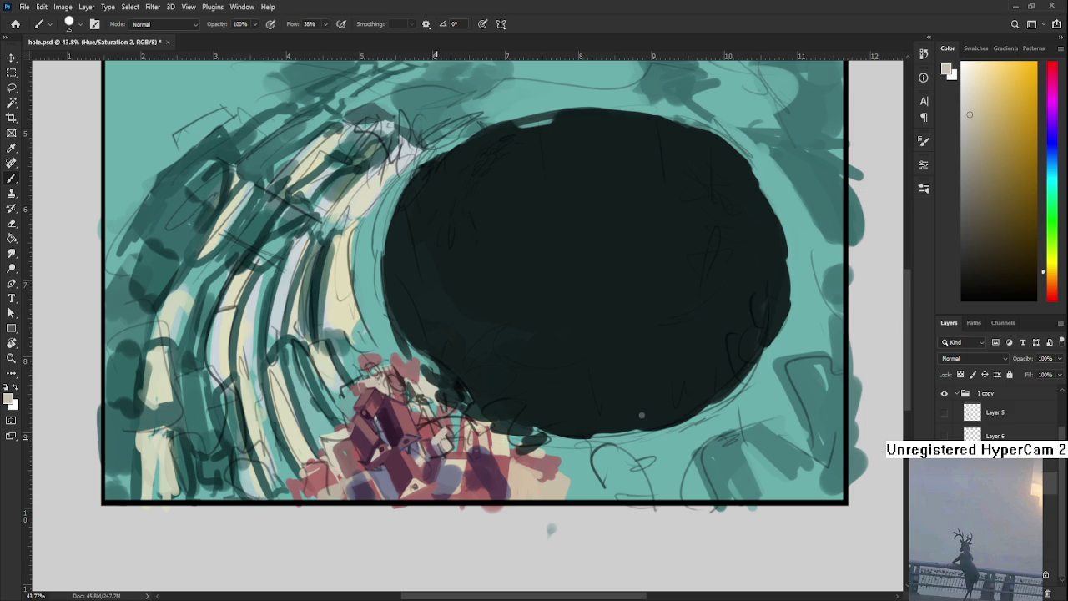
pyautogui.keyDown('alt'); pyautogui.click(427, 429); pyautogui.keyUp('alt')
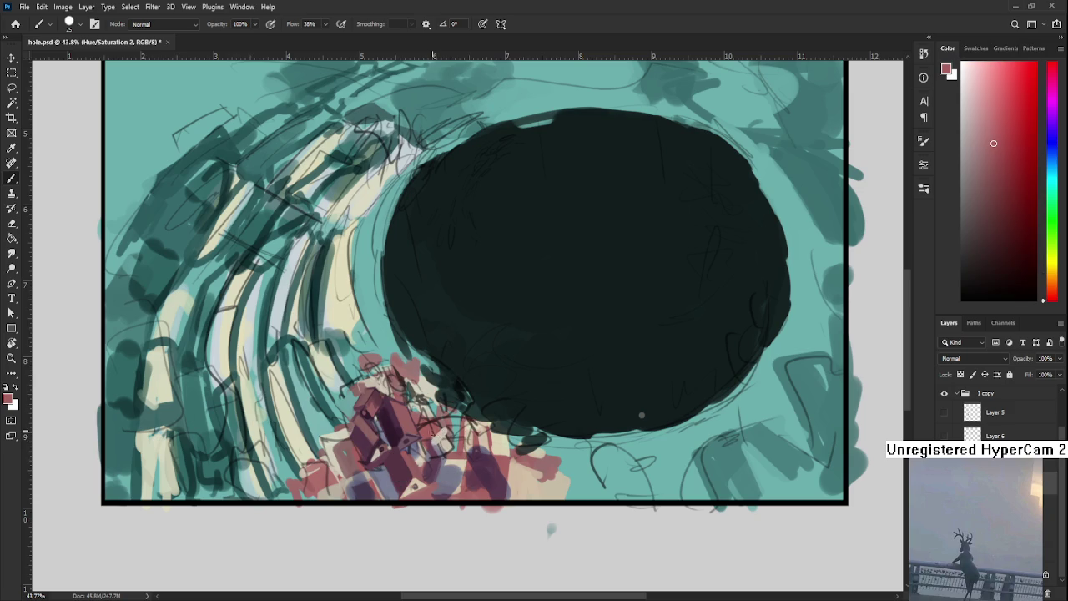
pyautogui.keyDown('alt'); pyautogui.click(438, 436); pyautogui.keyUp('alt')
pyautogui.keyDown('alt'); pyautogui.click(438, 433); pyautogui.keyUp('alt')
pyautogui.press('[')
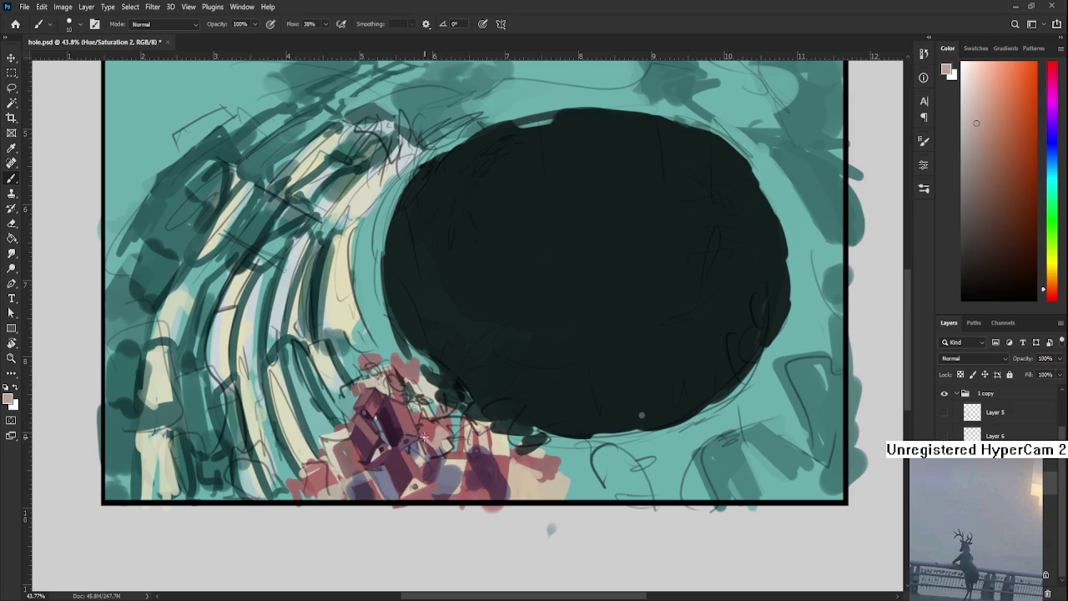
pyautogui.keyDown('alt'); pyautogui.click(433, 428); pyautogui.keyUp('alt')
pyautogui.press(']')
pyautogui.press(']')
pyautogui.press(']')
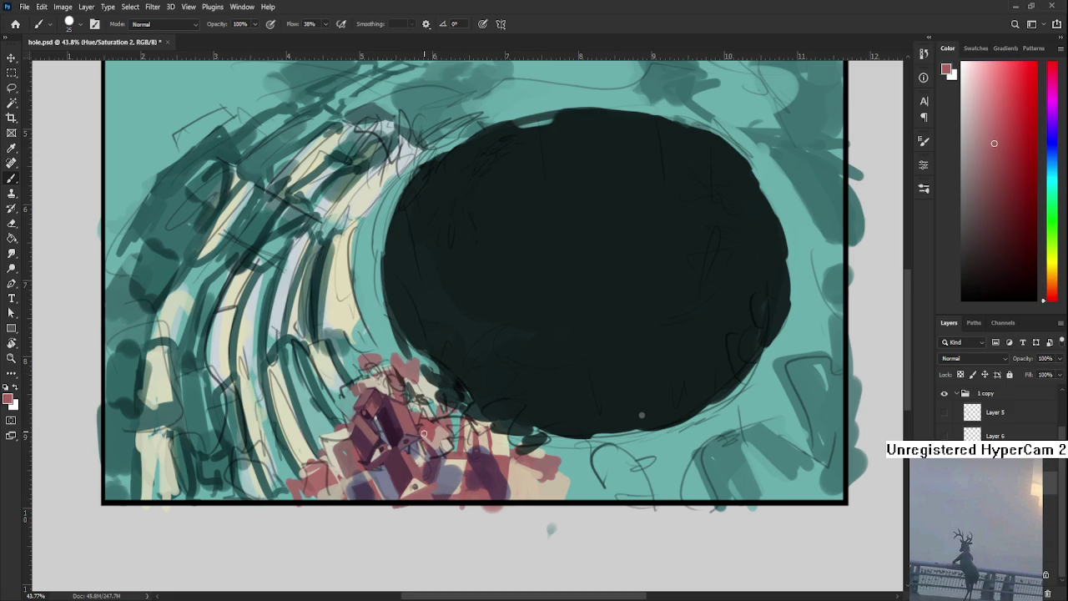
# Sample peach, pinkish red and a dark purple from the red blocks
pyautogui.keyDown('alt'); pyautogui.click(427, 417); pyautogui.keyUp('alt')
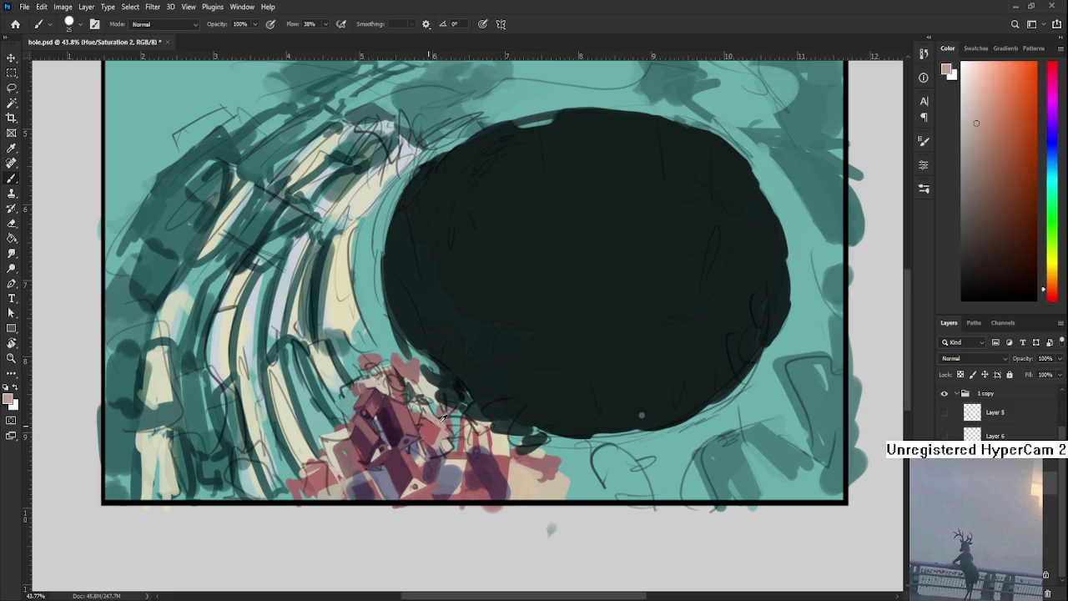
pyautogui.keyDown('alt'); pyautogui.click(435, 423); pyautogui.keyUp('alt')
pyautogui.keyDown('alt'); pyautogui.click(450, 413); pyautogui.keyUp('alt')
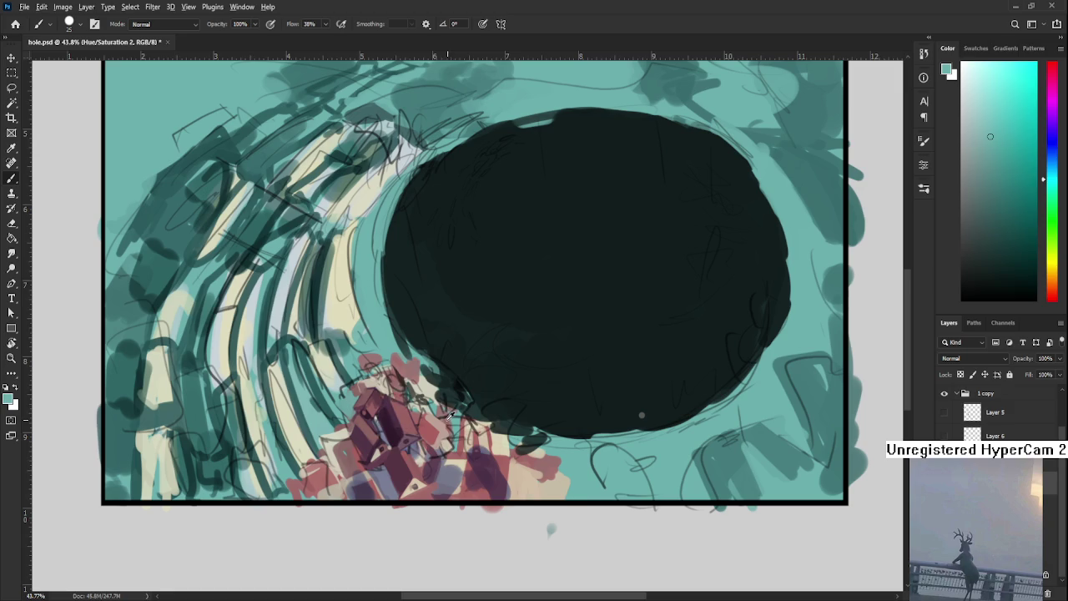
pyautogui.keyDown('alt'); pyautogui.click(445, 406); pyautogui.keyUp('alt')
pyautogui.moveTo(445, 406); pyautogui.dragTo(438, 419)
pyautogui.keyDown('alt'); pyautogui.click(442, 434); pyautogui.keyUp('alt')
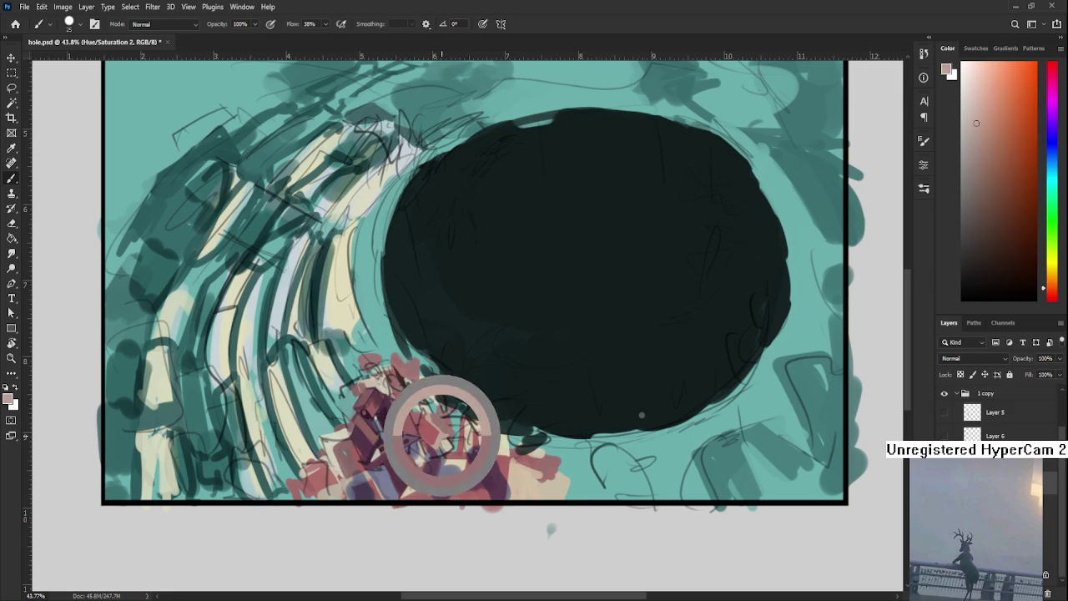
pyautogui.keyDown('alt'); pyautogui.click(441, 433); pyautogui.keyUp('alt')
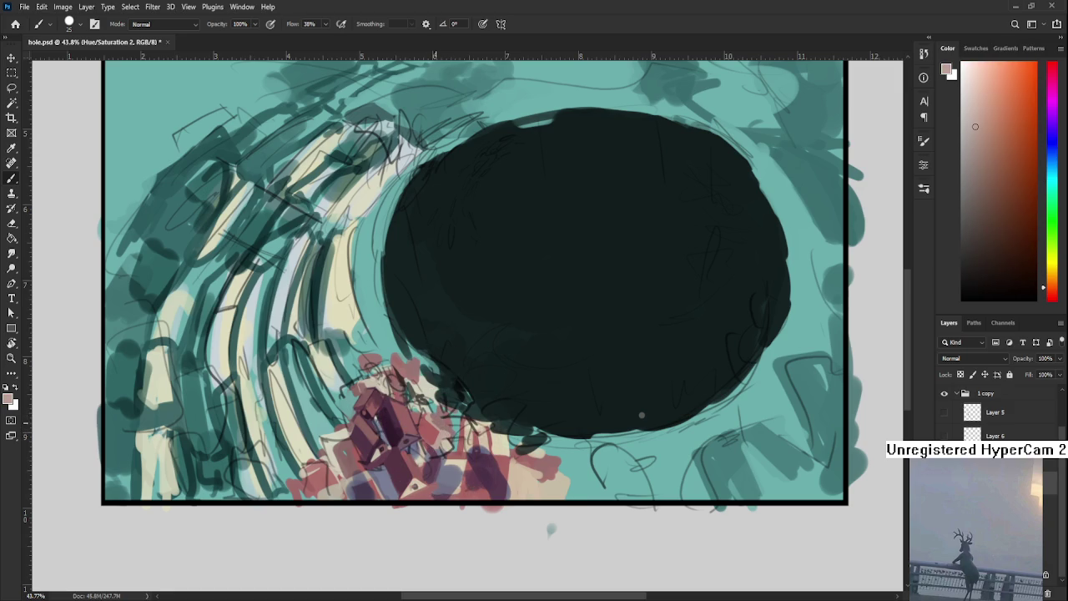
pyautogui.keyDown('alt'); pyautogui.click(440, 420); pyautogui.keyUp('alt')
pyautogui.moveTo(441, 420); pyautogui.dragTo(393, 440)
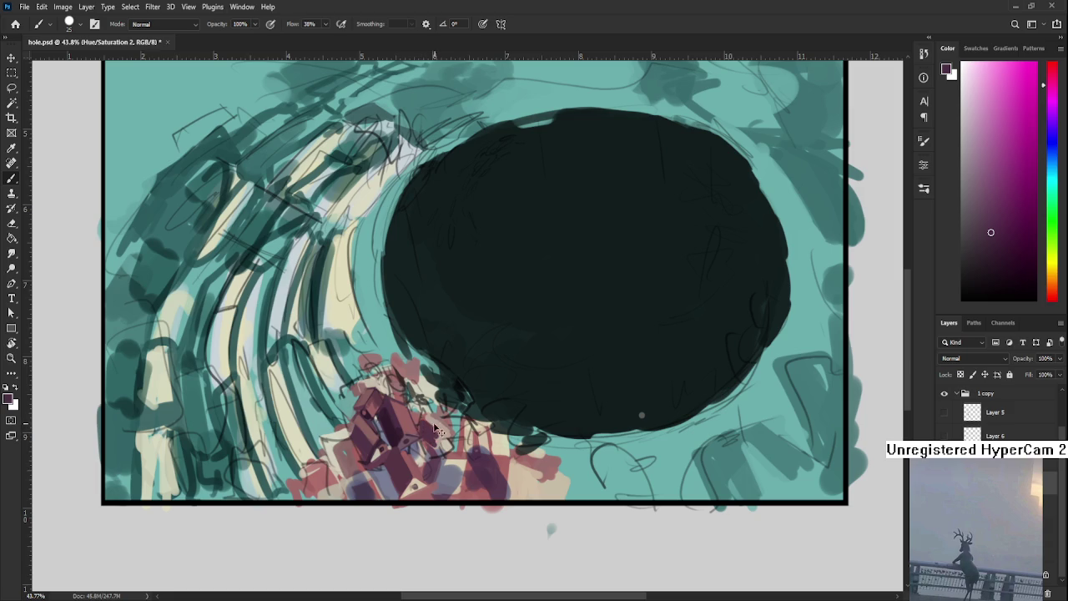
# Resample pink-brown, dark crimson and a lighter tone from the red blocks
pyautogui.keyDown('alt'); pyautogui.click(428, 428); pyautogui.keyUp('alt')
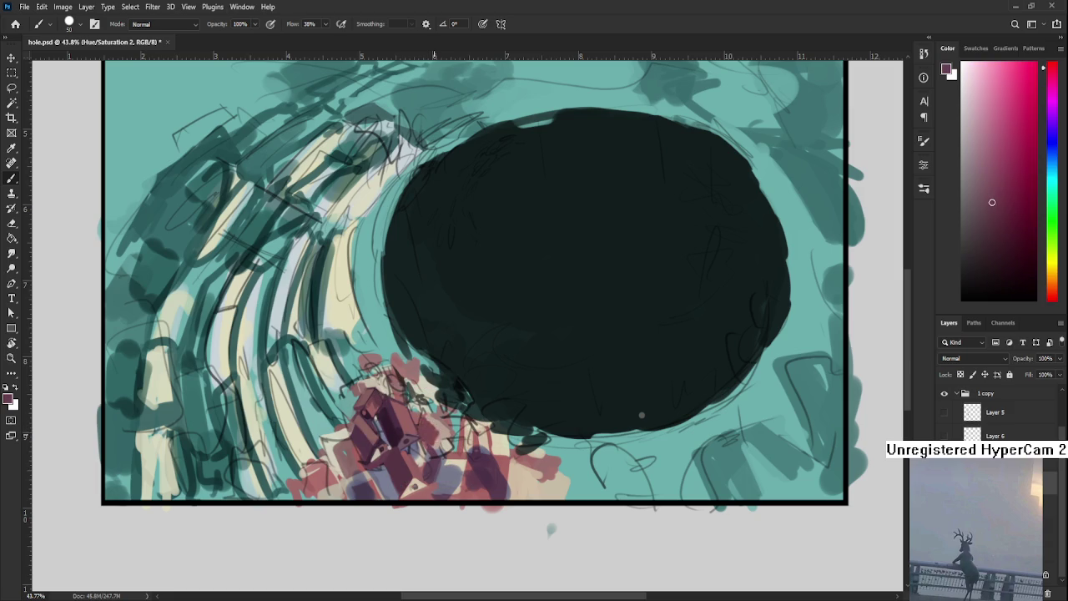
pyautogui.keyDown('alt'); pyautogui.click(436, 434); pyautogui.keyUp('alt')
pyautogui.keyDown('alt'); pyautogui.click(436, 434); pyautogui.keyUp('alt')
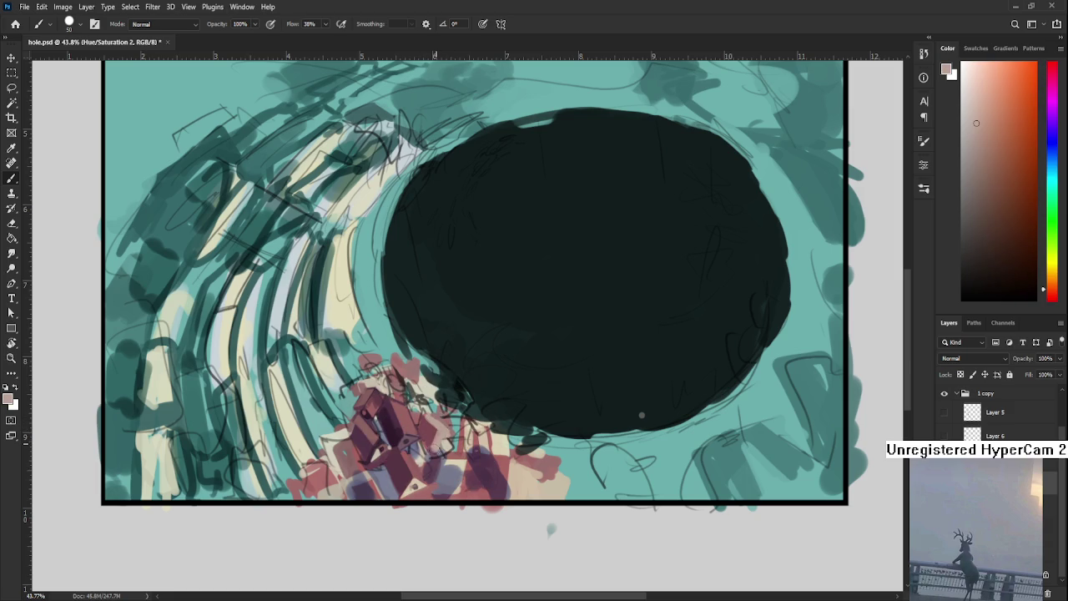
pyautogui.keyDown('alt'); pyautogui.click(440, 424); pyautogui.keyUp('alt')
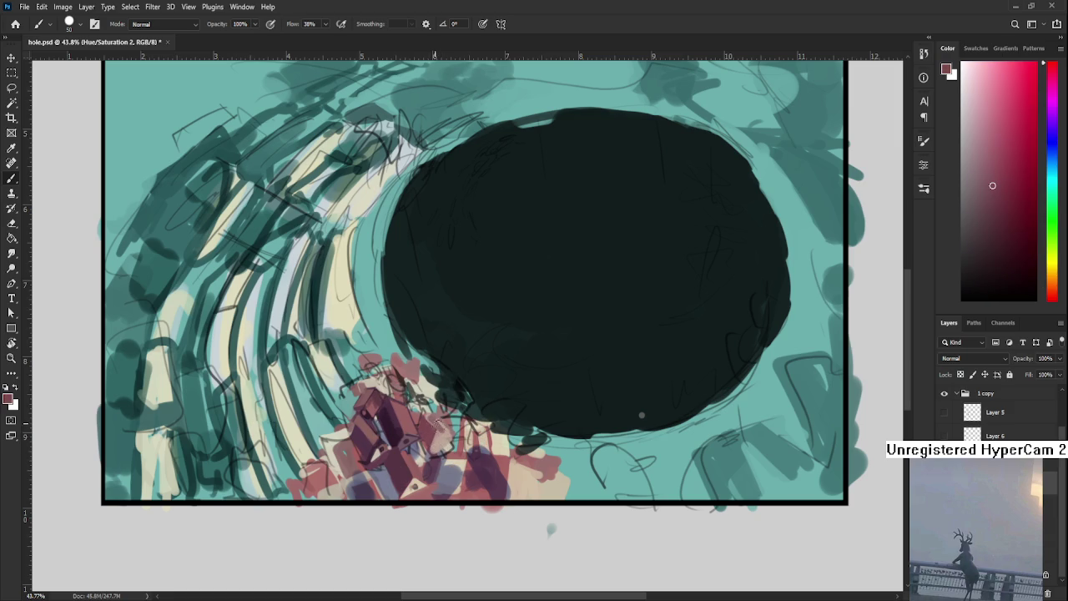
pyautogui.keyDown('alt'); pyautogui.click(437, 445); pyautogui.keyUp('alt')
pyautogui.keyDown('alt'); pyautogui.click(436, 424); pyautogui.keyUp('alt')
pyautogui.keyDown('alt'); pyautogui.click(436, 428); pyautogui.keyUp('alt')
pyautogui.keyDown('alt'); pyautogui.click(436, 428); pyautogui.keyUp('alt')
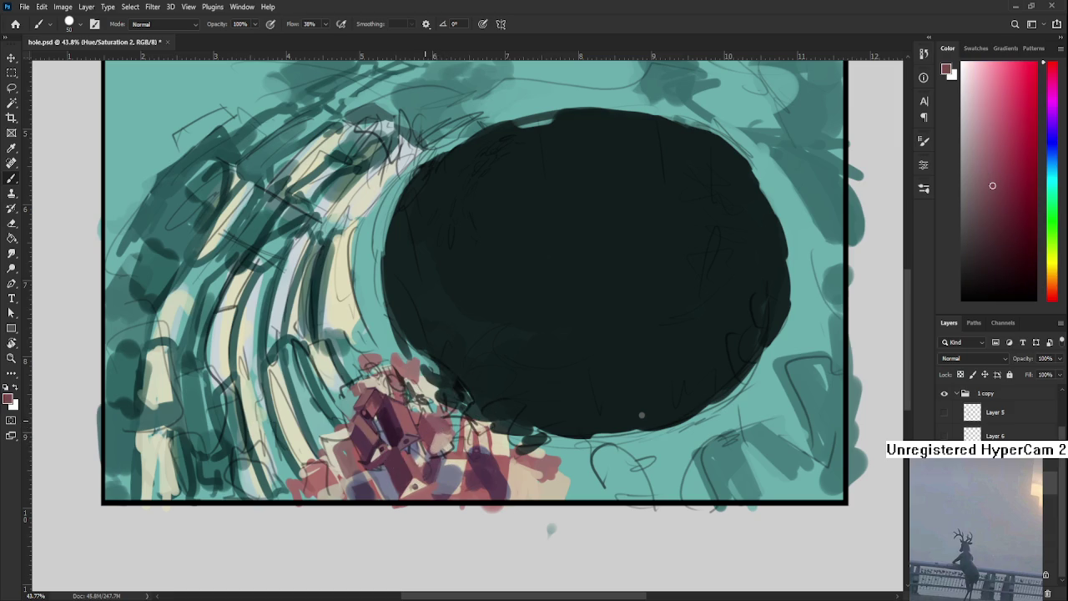
pyautogui.keyDown('alt'); pyautogui.click(433, 427); pyautogui.keyUp('alt')
pyautogui.keyDown('alt'); pyautogui.click(434, 424); pyautogui.keyUp('alt')
# Recentre on the buildings and sample the teal beside them
pyautogui.keyDown('alt'); pyautogui.click(450, 433); pyautogui.keyUp('alt')
pyautogui.keyDown('alt'); pyautogui.click(457, 429); pyautogui.keyUp('alt')
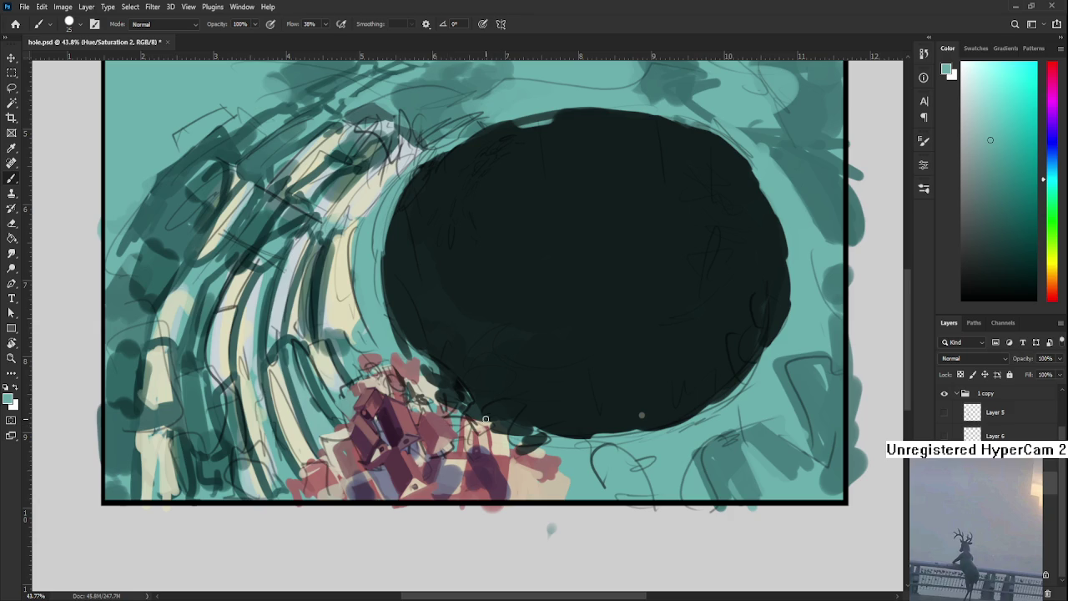
pyautogui.moveTo(470, 408); pyautogui.dragTo(418, 451)
pyautogui.keyDown('alt'); pyautogui.click(406, 446); pyautogui.keyUp('alt')
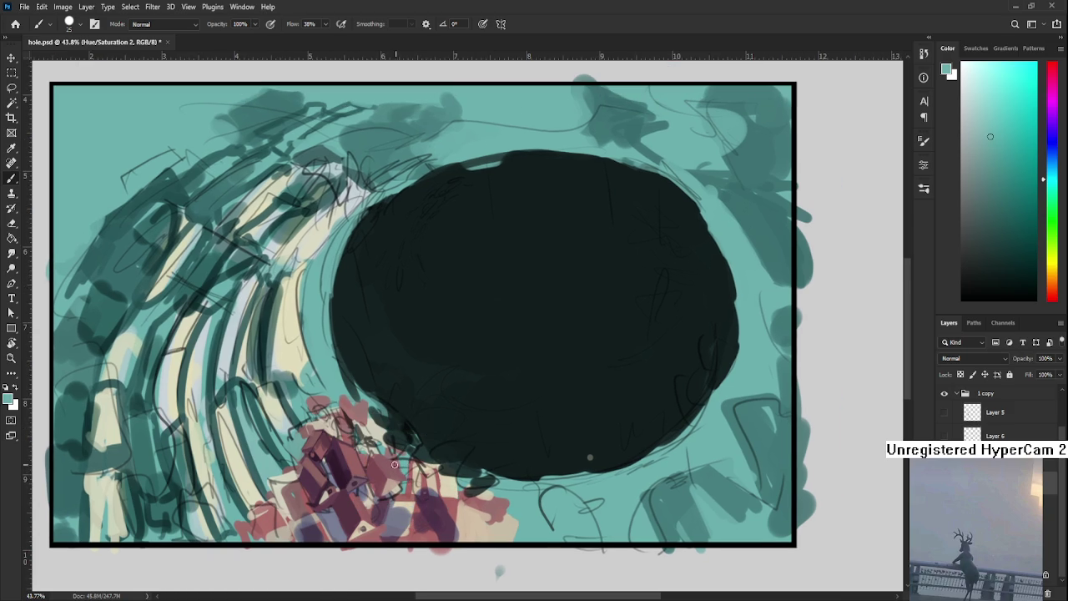
# Sample pink, cream and teal, and paint small teal strokes over the buildings
pyautogui.keyDown('alt'); pyautogui.click(394, 476); pyautogui.keyUp('alt')
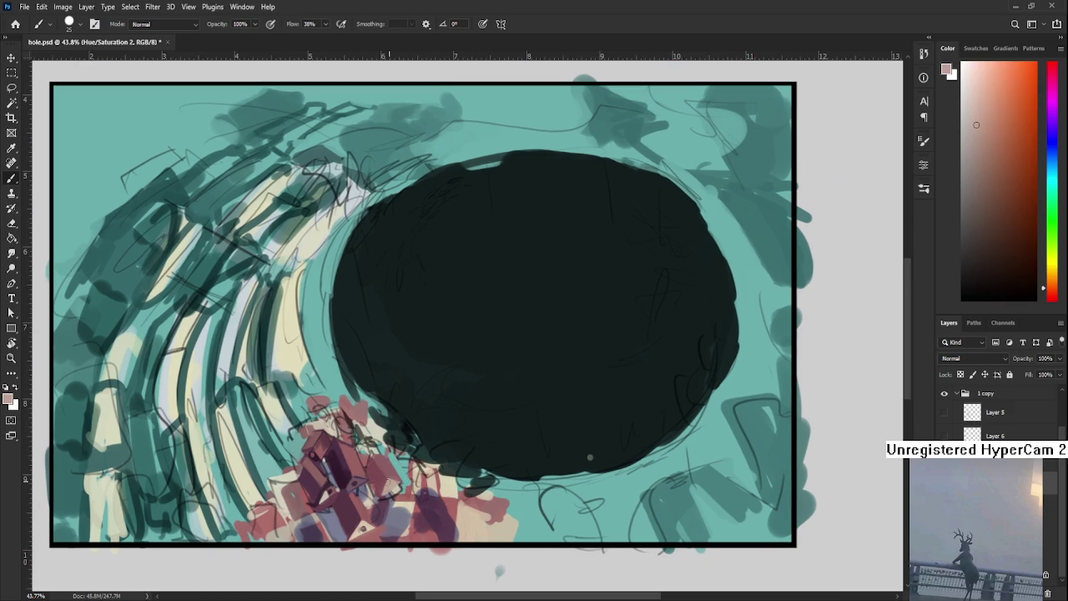
pyautogui.keyDown('alt'); pyautogui.click(363, 491); pyautogui.keyUp('alt')
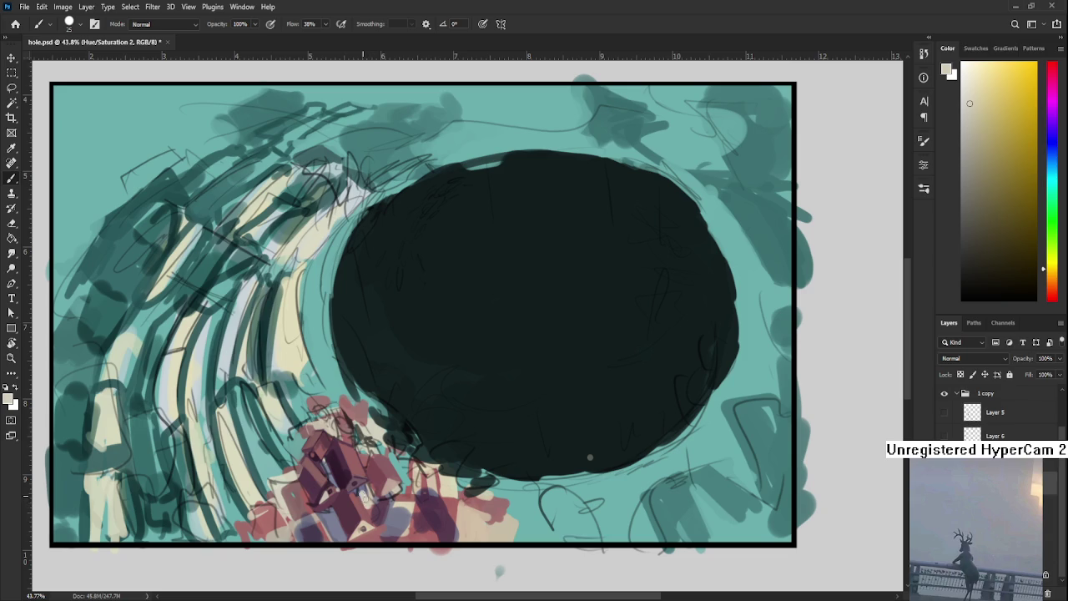
pyautogui.keyDown('alt'); pyautogui.click(378, 499); pyautogui.keyUp('alt')
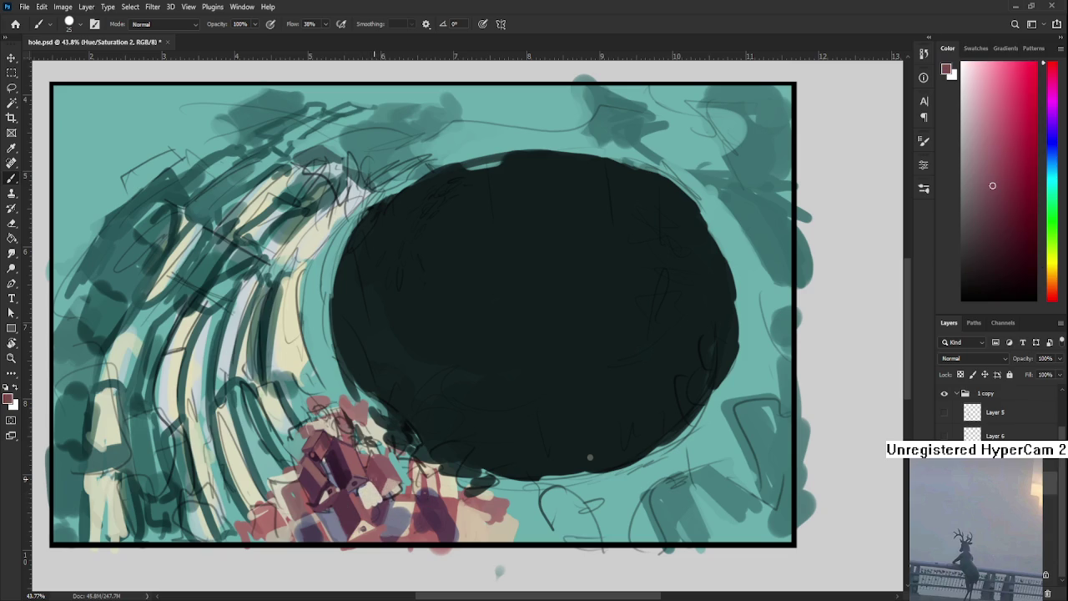
pyautogui.keyDown('alt'); pyautogui.click(386, 500); pyautogui.keyUp('alt')
pyautogui.moveTo(359, 496); pyautogui.dragTo(368, 488)
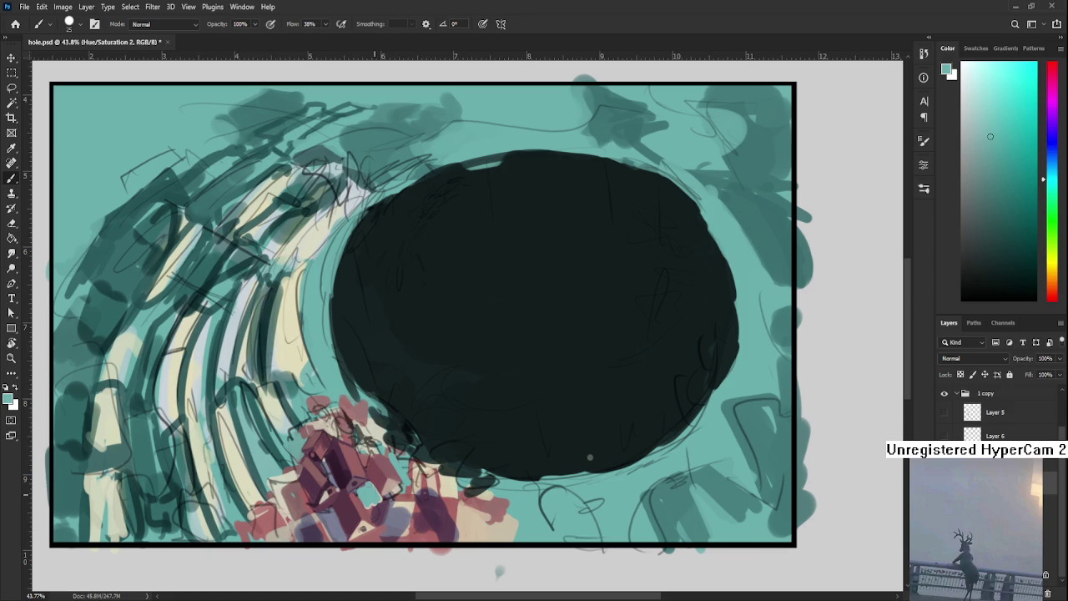
pyautogui.keyDown('alt'); pyautogui.click(374, 507); pyautogui.keyUp('alt')
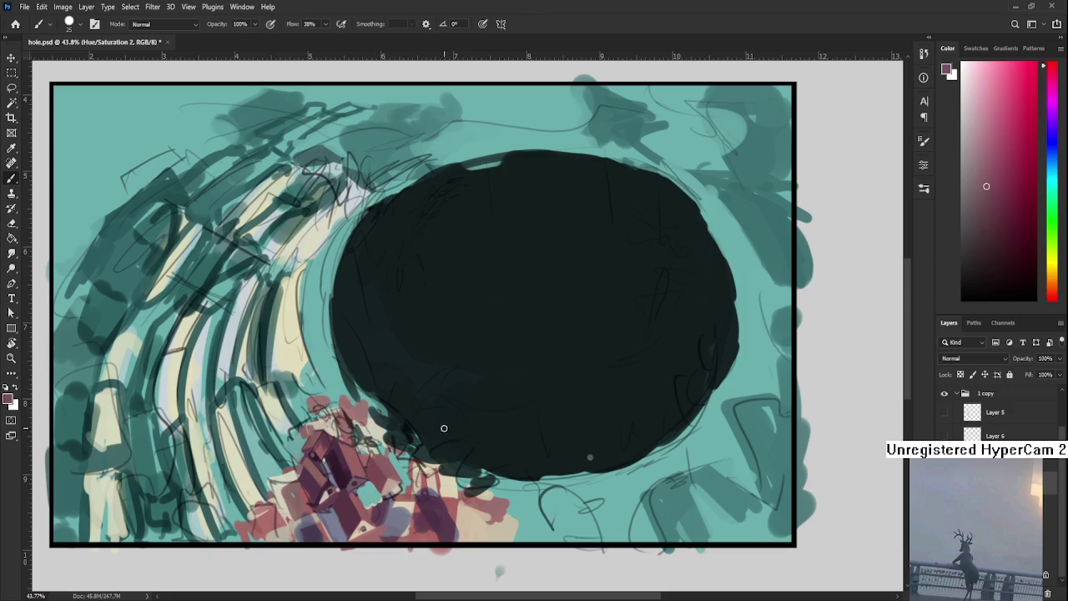
# Shift the view right and dab a light peach highlight onto the buildings
pyautogui.moveTo(512, 441); pyautogui.dragTo(539, 438)
pyautogui.keyDown('alt'); pyautogui.click(322, 457); pyautogui.keyUp('alt')
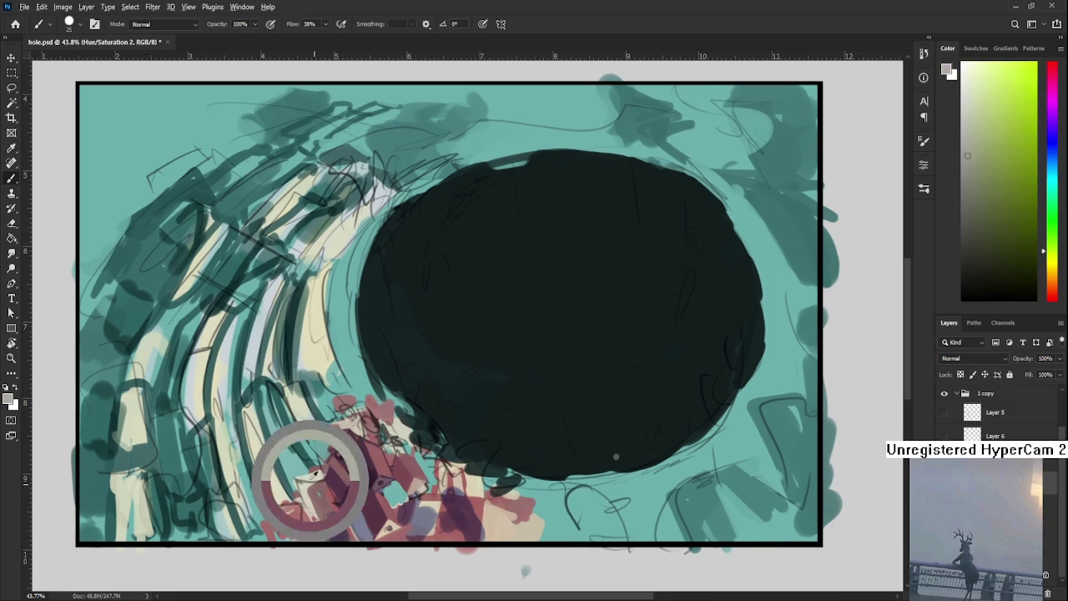
pyautogui.keyDown('alt'); pyautogui.click(505, 512); pyautogui.keyUp('alt')
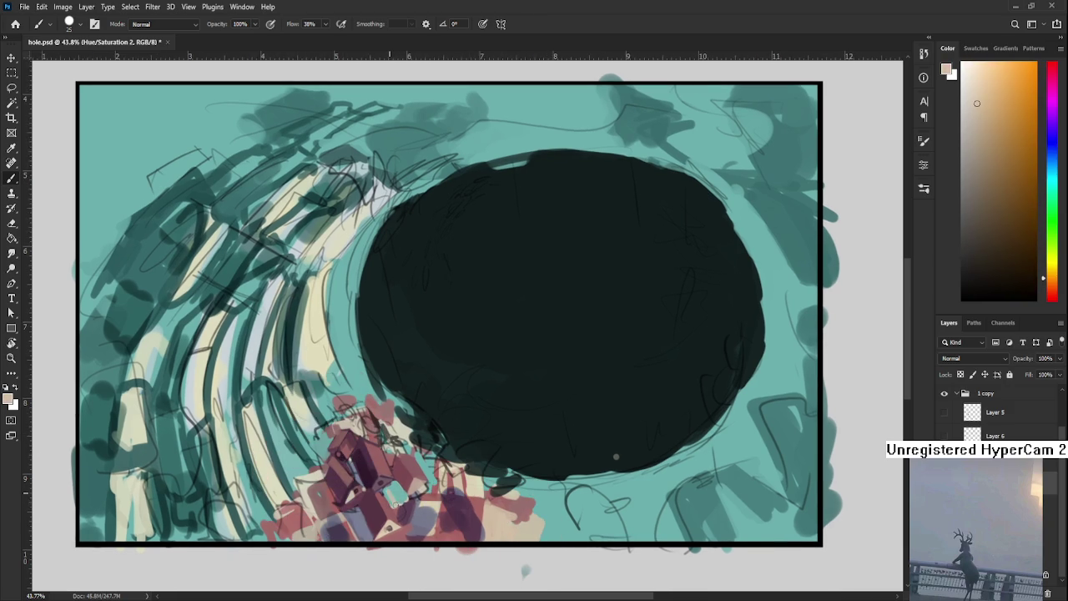
pyautogui.moveTo(389, 497); pyautogui.dragTo(395, 496)
# Sample dark mauve, muted red and lighter pinkish red from the buildings
pyautogui.keyDown('alt'); pyautogui.click(381, 469); pyautogui.keyUp('alt')
pyautogui.keyDown('alt'); pyautogui.click(375, 493); pyautogui.keyUp('alt')
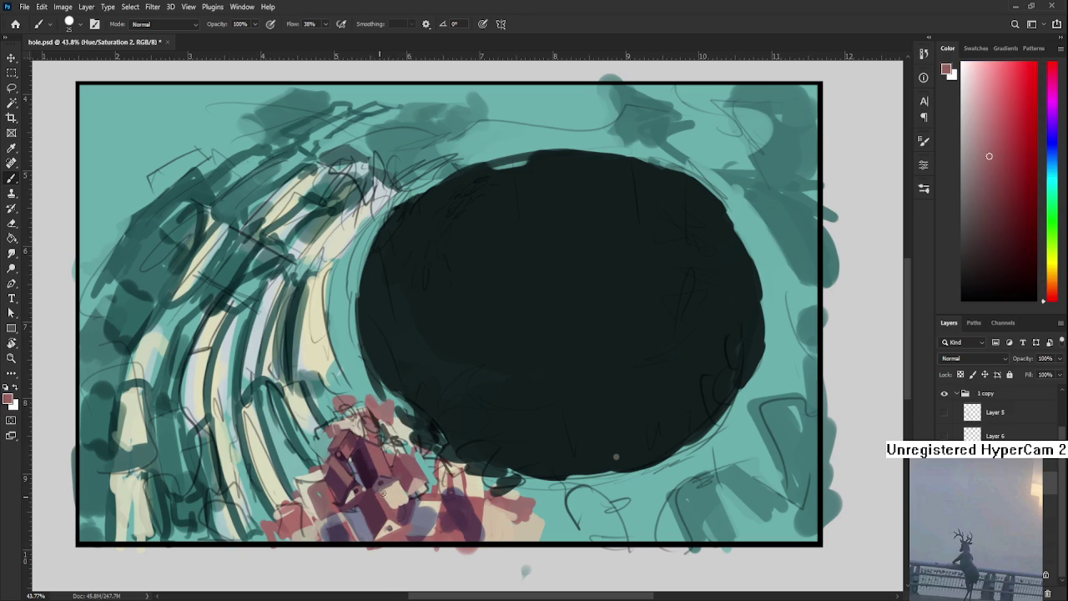
pyautogui.keyDown('alt'); pyautogui.click(390, 494); pyautogui.keyUp('alt')
pyautogui.keyDown('alt'); pyautogui.click(391, 482); pyautogui.keyUp('alt')
pyautogui.keyDown('alt'); pyautogui.click(394, 500); pyautogui.keyUp('alt')
pyautogui.keyDown('alt'); pyautogui.click(406, 508); pyautogui.keyUp('alt')
pyautogui.keyDown('alt'); pyautogui.click(407, 511); pyautogui.keyUp('alt')
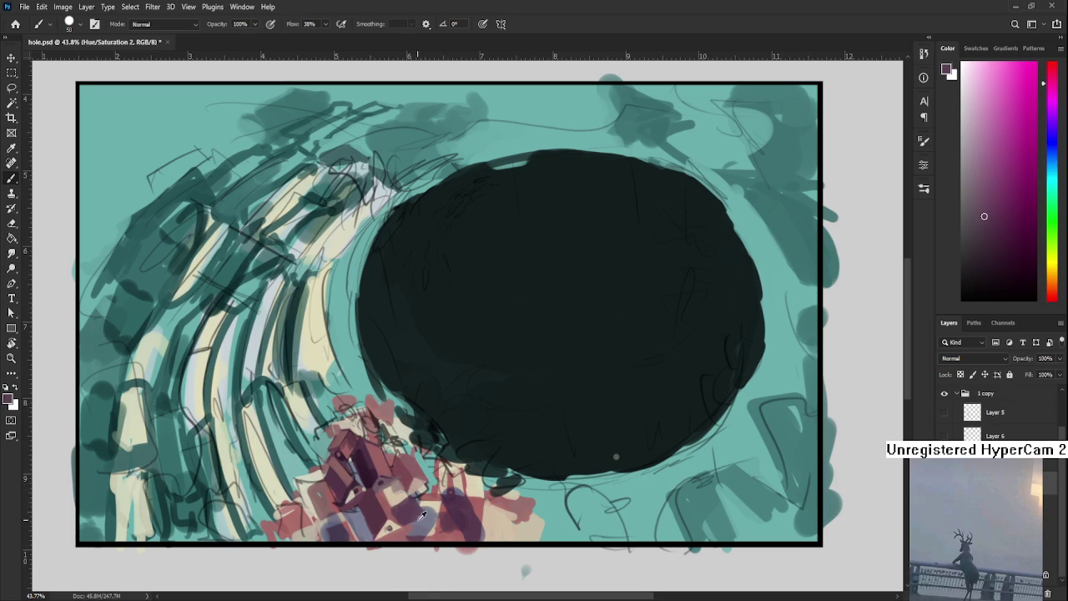
pyautogui.keyDown('alt'); pyautogui.click(420, 515); pyautogui.keyUp('alt')
pyautogui.keyDown('alt'); pyautogui.click(402, 512); pyautogui.keyUp('alt')
pyautogui.keyDown('alt'); pyautogui.click(420, 504); pyautogui.keyUp('alt')
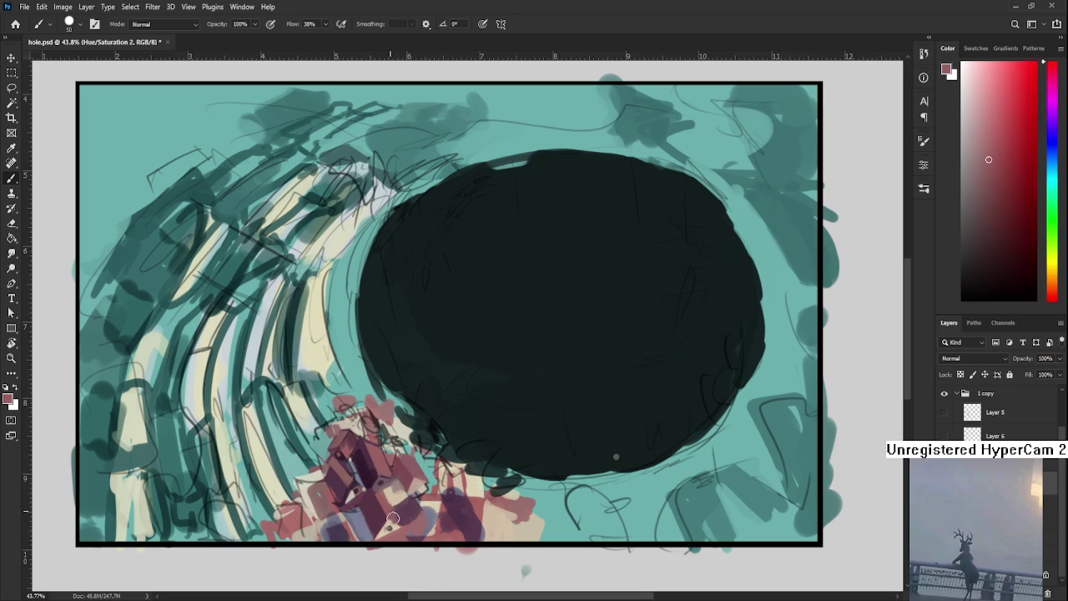
# Cycle through light peach, mauve-magenta, dusty red, pale blue-grey and dark purple building colours
pyautogui.keyDown('alt'); pyautogui.click(394, 498); pyautogui.keyUp('alt')
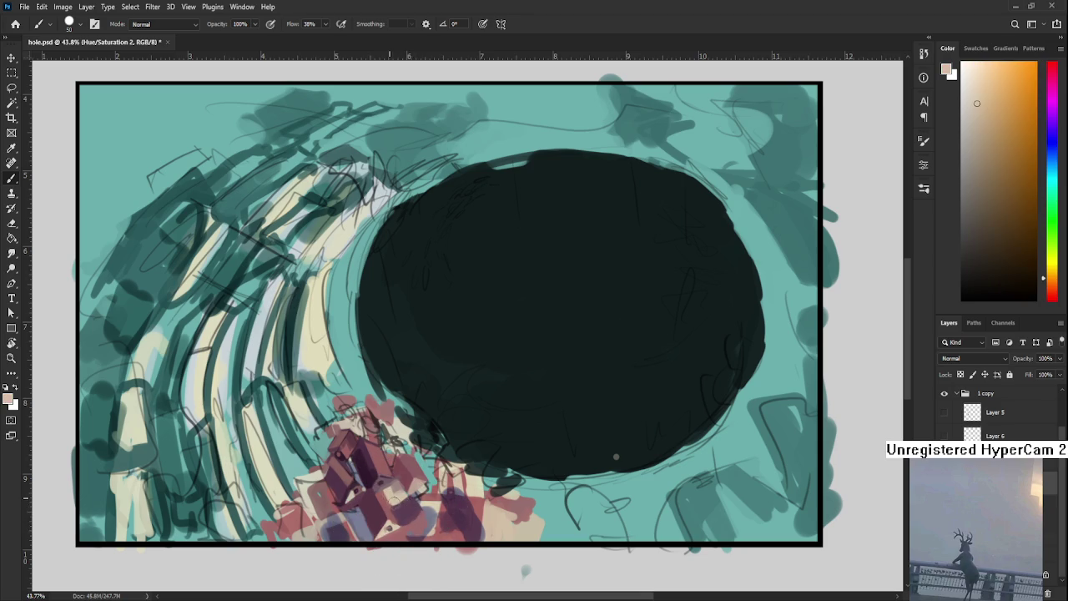
pyautogui.keyDown('alt'); pyautogui.click(392, 506); pyautogui.keyUp('alt')
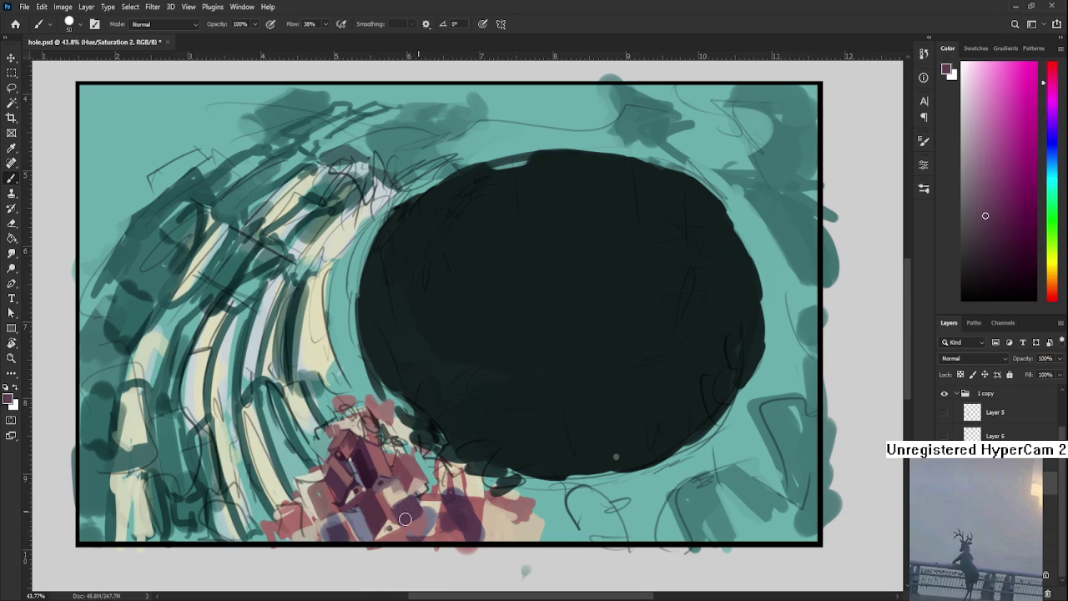
pyautogui.keyDown('alt'); pyautogui.click(407, 524); pyautogui.keyUp('alt')
pyautogui.keyDown('alt'); pyautogui.click(424, 511); pyautogui.keyUp('alt')
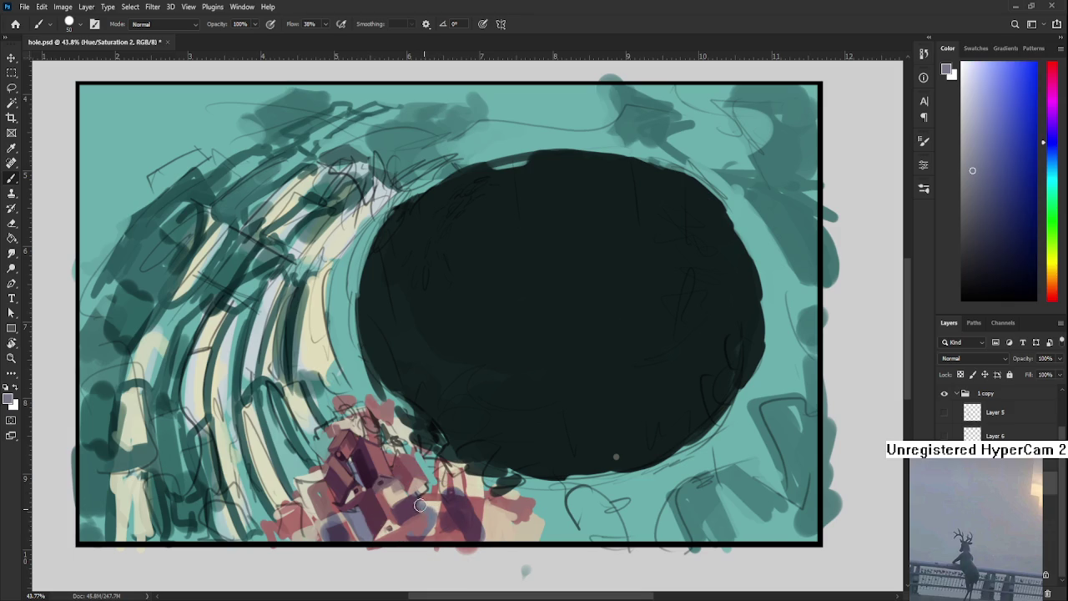
pyautogui.keyDown('alt'); pyautogui.click(432, 518); pyautogui.keyUp('alt')
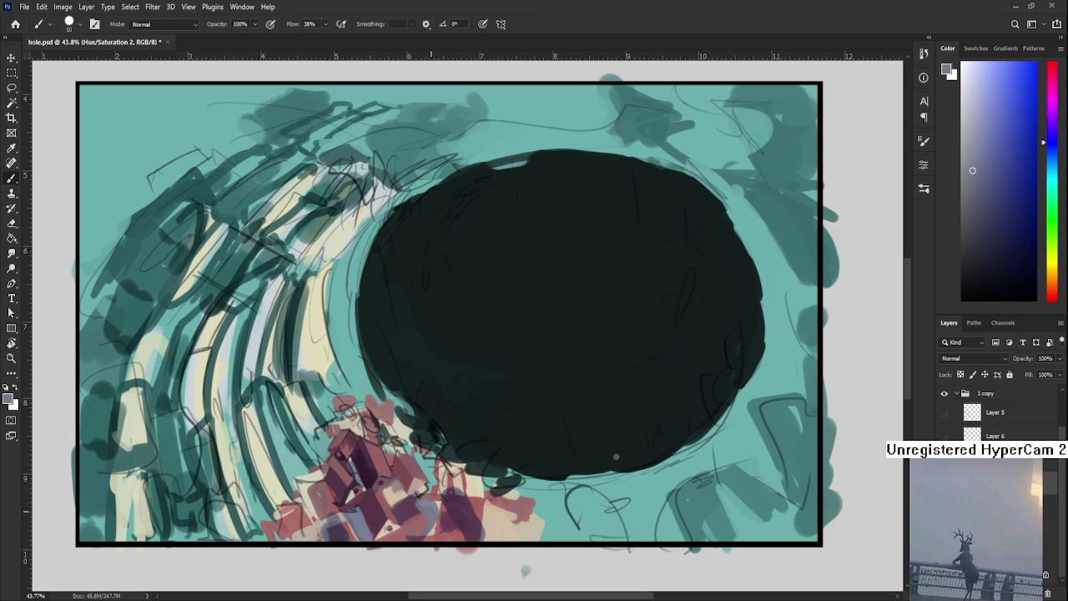
pyautogui.keyDown('alt'); pyautogui.click(415, 498); pyautogui.keyUp('alt')
pyautogui.keyDown('alt'); pyautogui.click(430, 504); pyautogui.keyUp('alt')
pyautogui.keyDown('alt'); pyautogui.click(415, 527); pyautogui.keyUp('alt')
pyautogui.keyDown('alt'); pyautogui.click(427, 518); pyautogui.keyUp('alt')
pyautogui.keyDown('alt'); pyautogui.click(433, 500); pyautogui.keyUp('alt')
pyautogui.keyDown('alt'); pyautogui.click(433, 501); pyautogui.keyUp('alt')
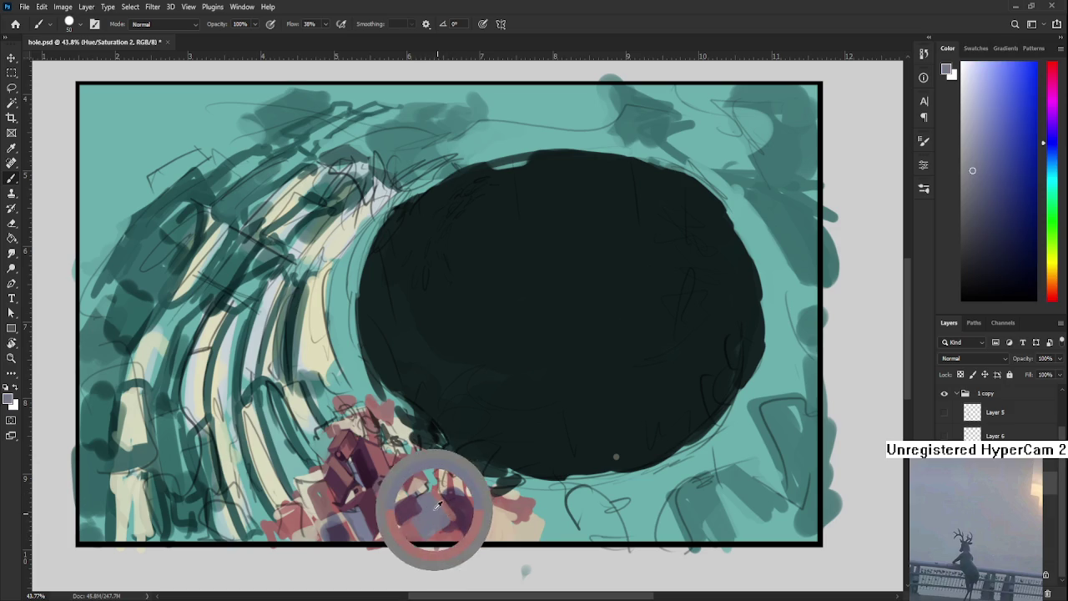
pyautogui.keyDown('alt'); pyautogui.click(451, 515); pyautogui.keyUp('alt')
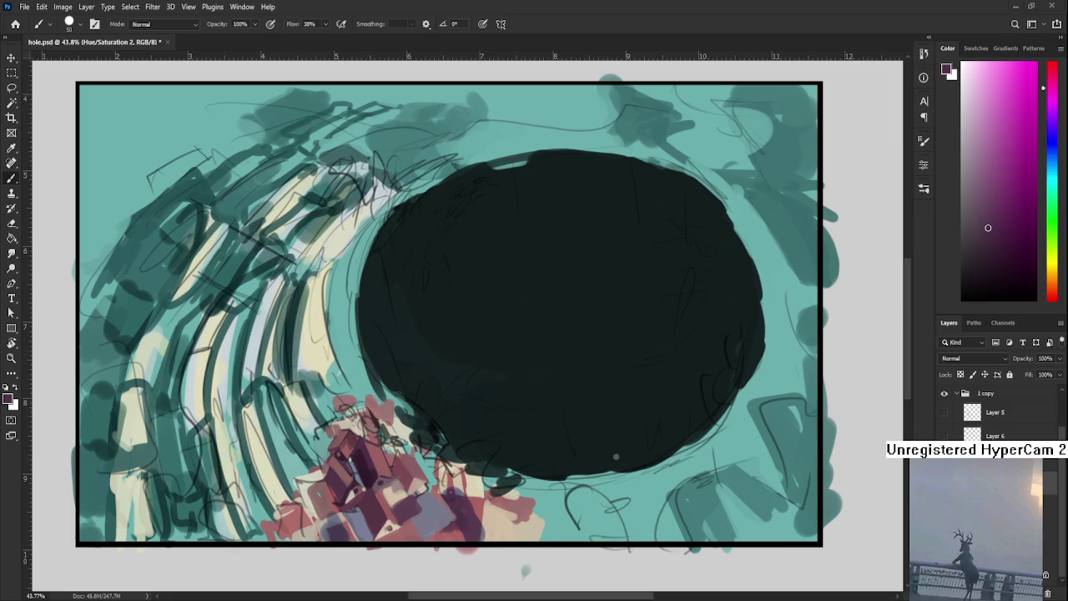
# Sample light beige, dark mauve-pink, light peach and dark mauve from the buildings
pyautogui.keyDown('alt'); pyautogui.click(407, 503); pyautogui.keyUp('alt')
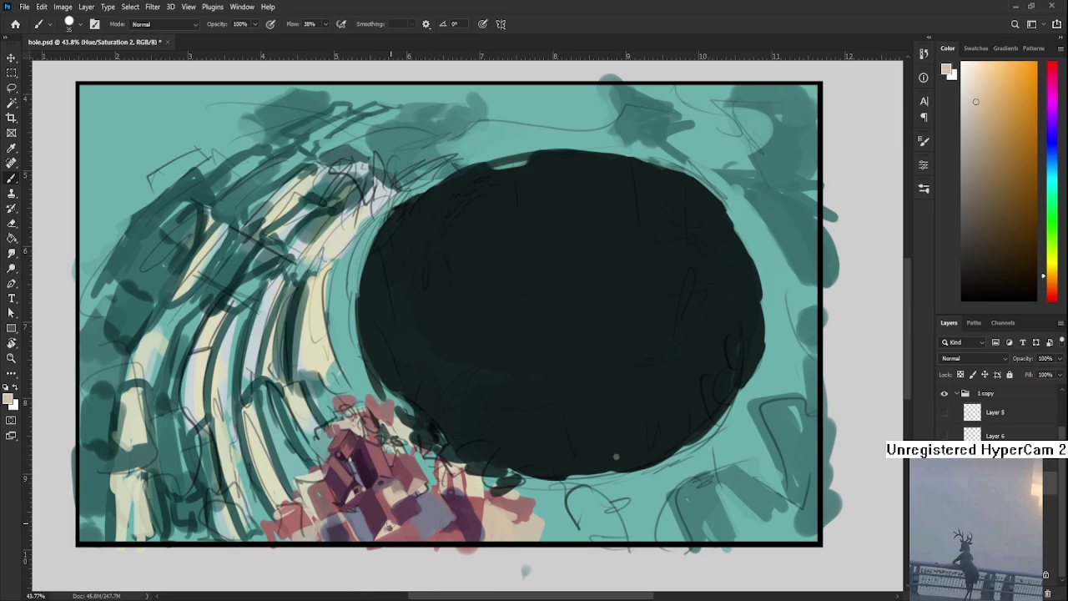
pyautogui.keyDown('alt'); pyautogui.click(406, 517); pyautogui.keyUp('alt')
pyautogui.keyDown('alt'); pyautogui.click(402, 515); pyautogui.keyUp('alt')
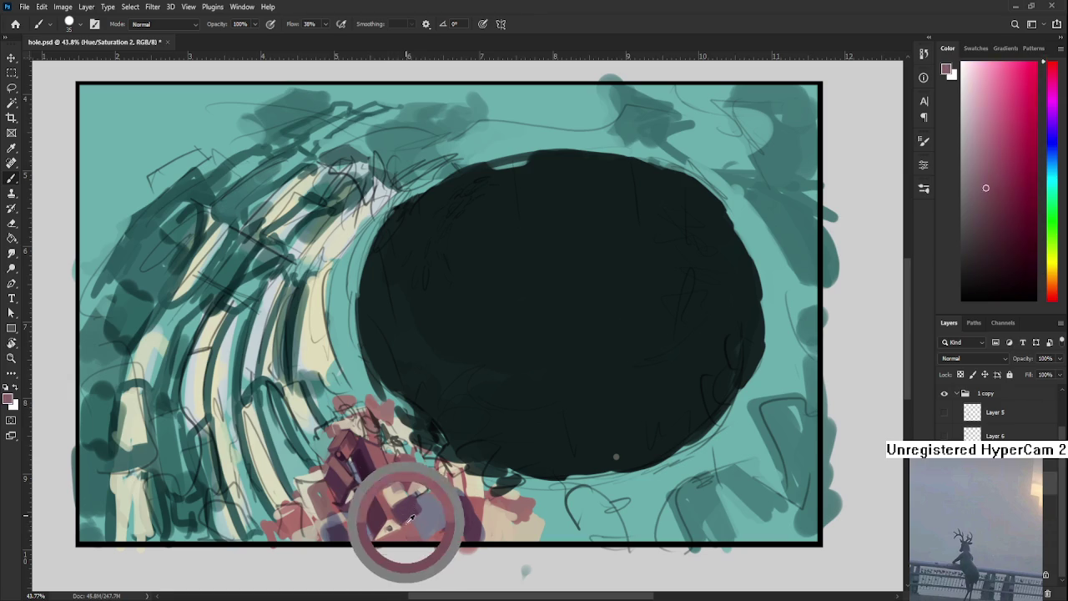
pyautogui.keyDown('alt'); pyautogui.click(397, 509); pyautogui.keyUp('alt')
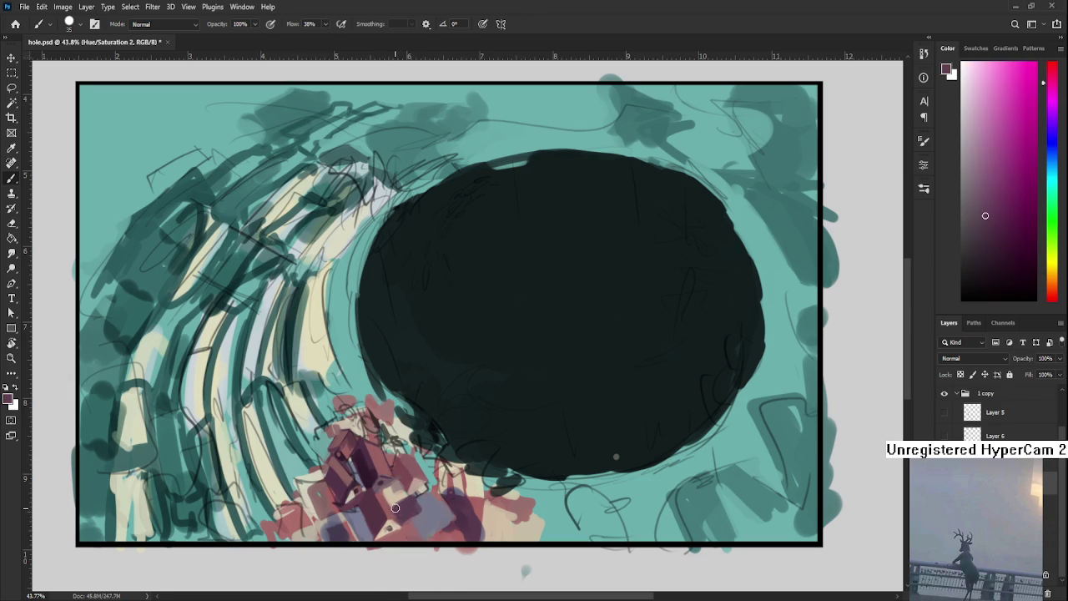
pyautogui.keyDown('alt'); pyautogui.click(390, 503); pyautogui.keyUp('alt')
pyautogui.keyDown('alt'); pyautogui.click(401, 505); pyautogui.keyUp('alt')
pyautogui.keyDown('alt'); pyautogui.click(411, 505); pyautogui.keyUp('alt')
# Shift the view down-right, zoom out, and sample grey-blue and mauve-pink
pyautogui.moveTo(408, 506); pyautogui.dragTo(463, 534)
pyautogui.scroll(-1, 424, 515)
pyautogui.scroll(-1, 425, 514)
pyautogui.keyDown('alt'); pyautogui.click(455, 533); pyautogui.keyUp('alt')
pyautogui.keyDown('alt'); pyautogui.click(455, 546); pyautogui.keyUp('alt')
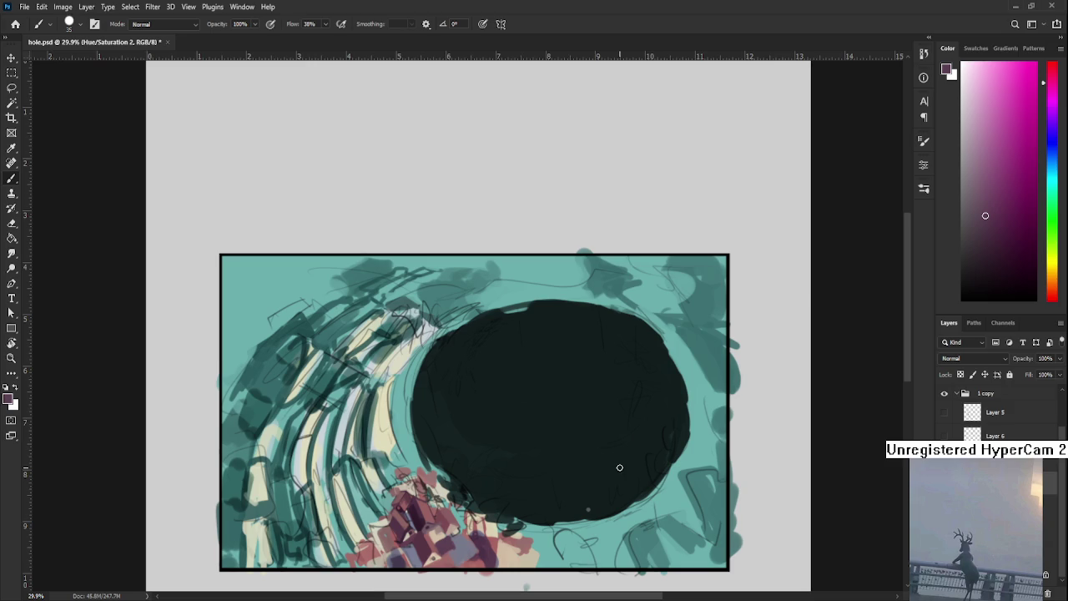
# Zoom the hole.psd canvas out, then go to the Home screen's recent files
pyautogui.scroll(-1, 614, 476)
pyautogui.scroll(-1, 611, 479)
pyautogui.scroll(1, 518, 479)
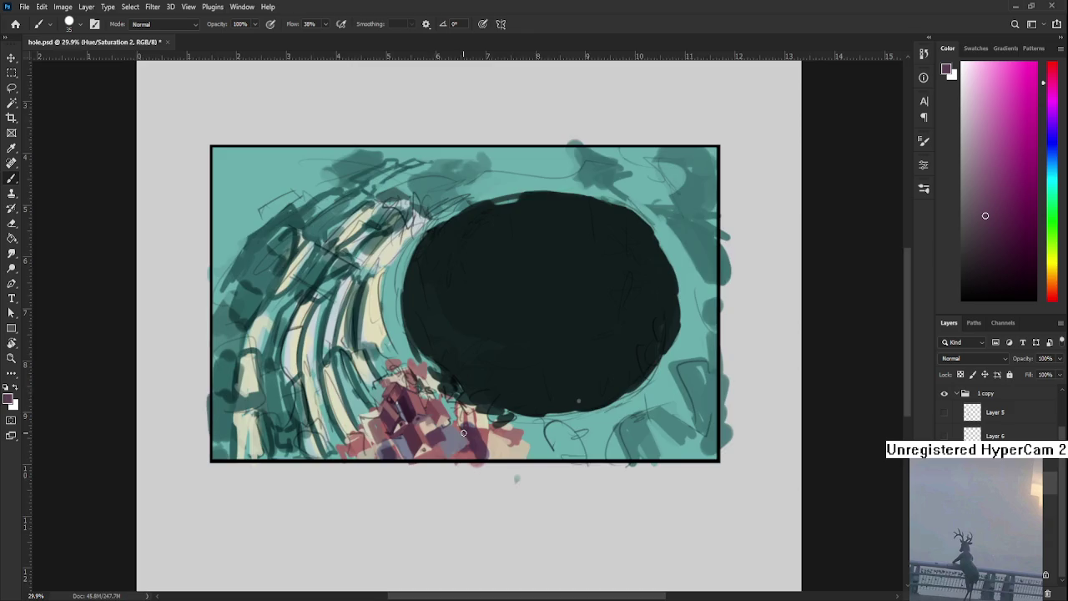
pyautogui.scroll(1, 543, 496)
pyautogui.scroll(1, 553, 501)
pyautogui.scroll(1, 542, 575)
pyautogui.scroll(-2, 410, 503)
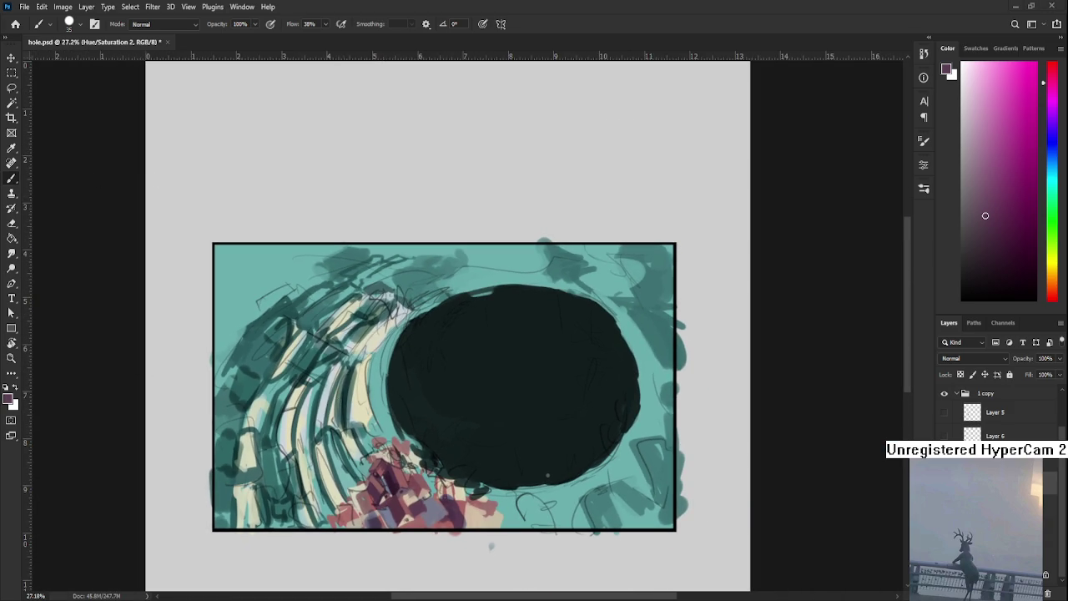
pyautogui.click(15, 23)
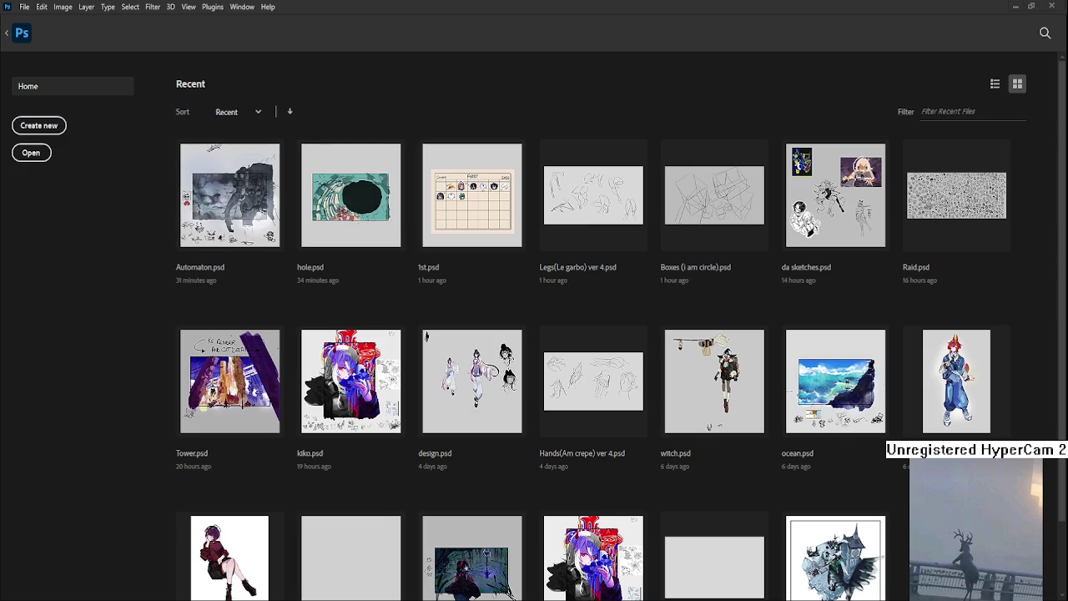
# Open Raid.psd from the recent files and zoom in on the sketched heads
pyautogui.click(955, 196)
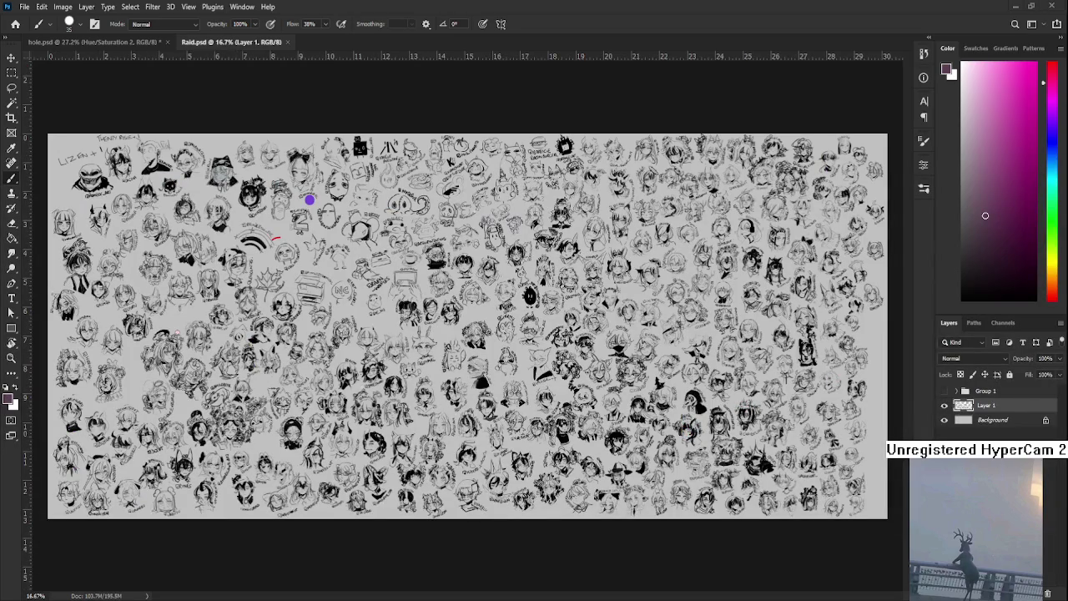
pyautogui.scroll(2, 463, 384)
pyautogui.scroll(1, 463, 383)
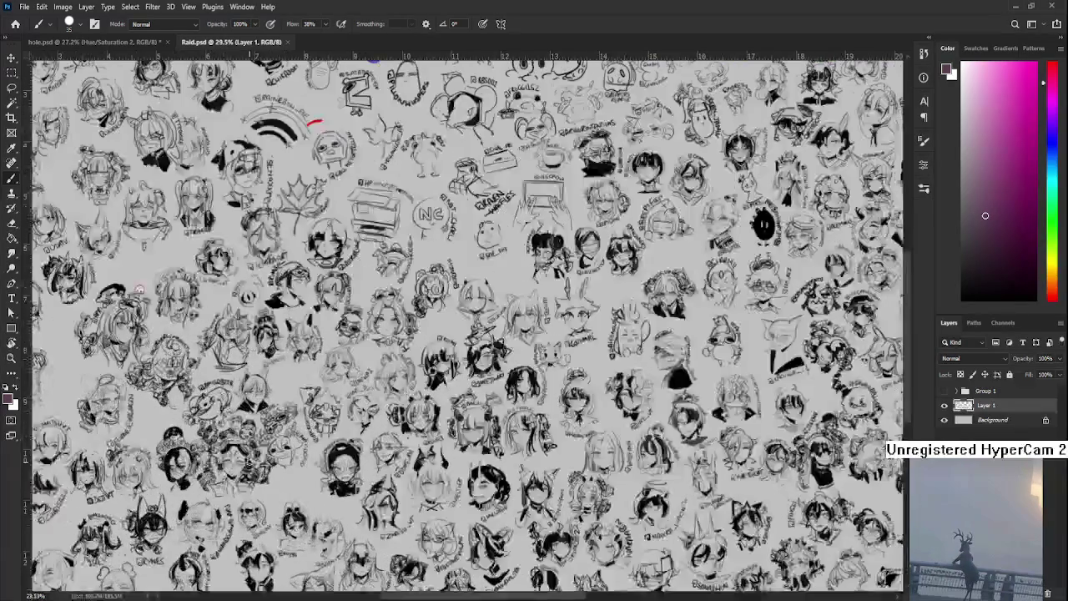
pyautogui.scroll(1, 463, 384)
pyautogui.scroll(1, 463, 384)
pyautogui.scroll(3, 463, 384)
pyautogui.scroll(3, 463, 383)
pyautogui.scroll(2, 463, 383)
# Paint black curved strokes forming a hair curl beside a sketched head
pyautogui.moveTo(1014, 299); pyautogui.dragTo(961, 301)
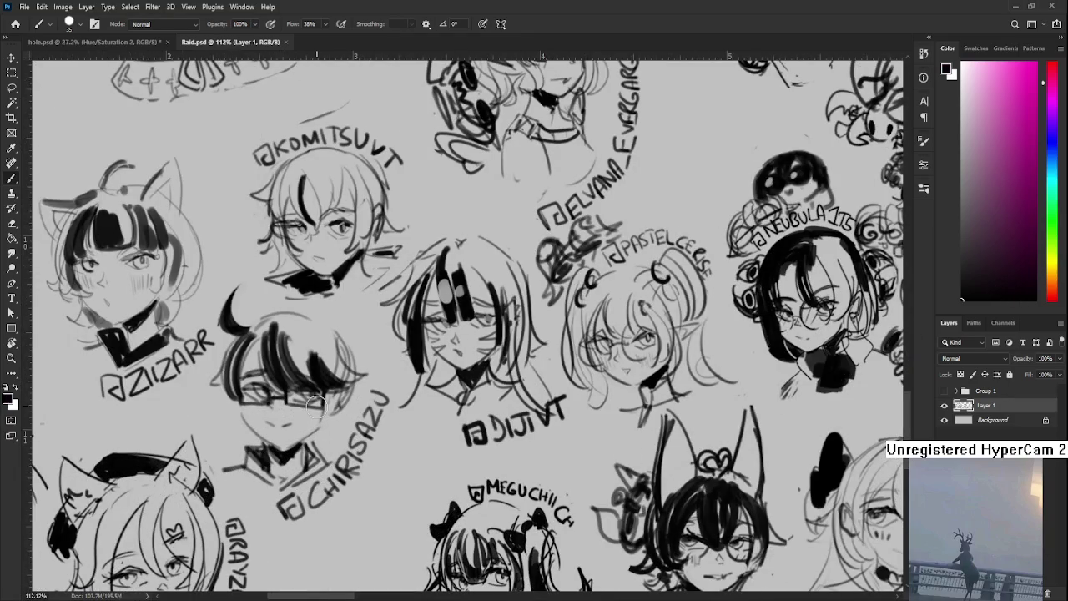
pyautogui.moveTo(418, 340); pyautogui.dragTo(485, 371)
pyautogui.moveTo(390, 340)
pyautogui.mouseDown()
pyautogui.moveTo(430, 375)
pyautogui.moveTo(511, 382)
pyautogui.mouseUp()
pyautogui.press('r')
pyautogui.press('b')
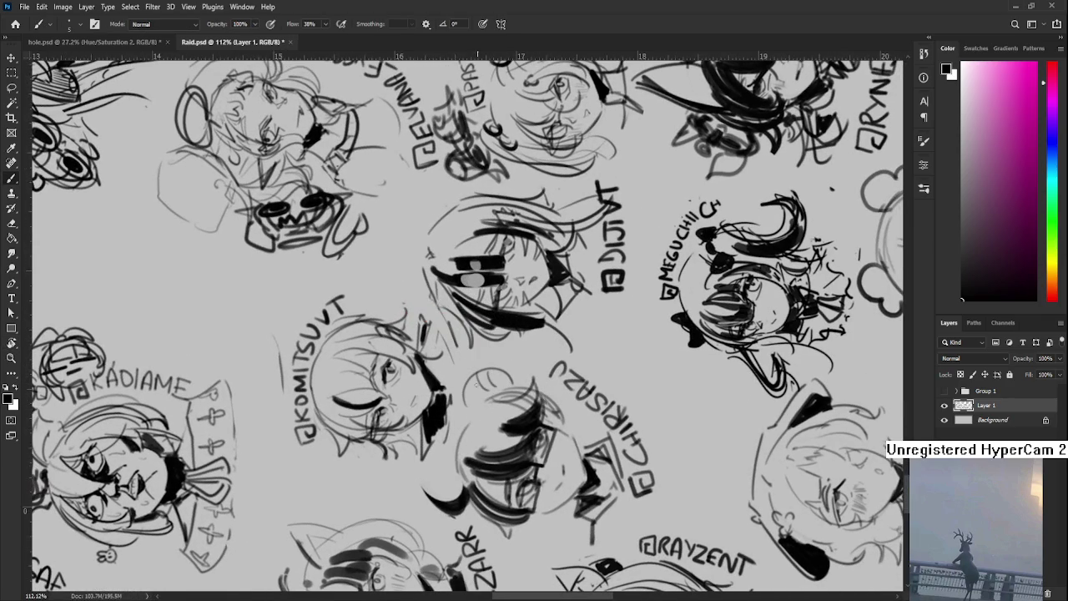
pyautogui.moveTo(464, 361)
pyautogui.mouseDown()
pyautogui.moveTo(468, 392)
pyautogui.moveTo(477, 380)
pyautogui.moveTo(510, 381)
pyautogui.moveTo(465, 408)
pyautogui.moveTo(484, 409)
pyautogui.moveTo(515, 384)
pyautogui.mouseUp()
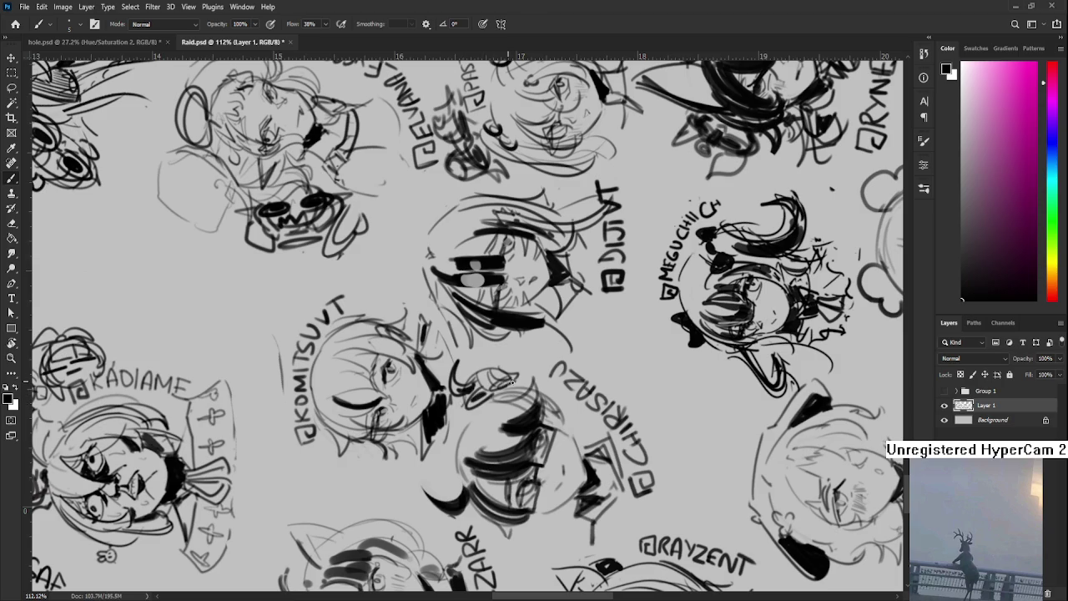
pyautogui.moveTo(502, 374); pyautogui.dragTo(515, 372)
pyautogui.moveTo(465, 410)
pyautogui.mouseDown()
pyautogui.moveTo(488, 404)
pyautogui.moveTo(557, 430)
pyautogui.moveTo(601, 371)
pyautogui.moveTo(569, 422)
pyautogui.mouseUp()
# Rotate the view back, zoom out, then save and close Raid.psd
pyautogui.press('r')
pyautogui.scroll(-5, 600, 371)
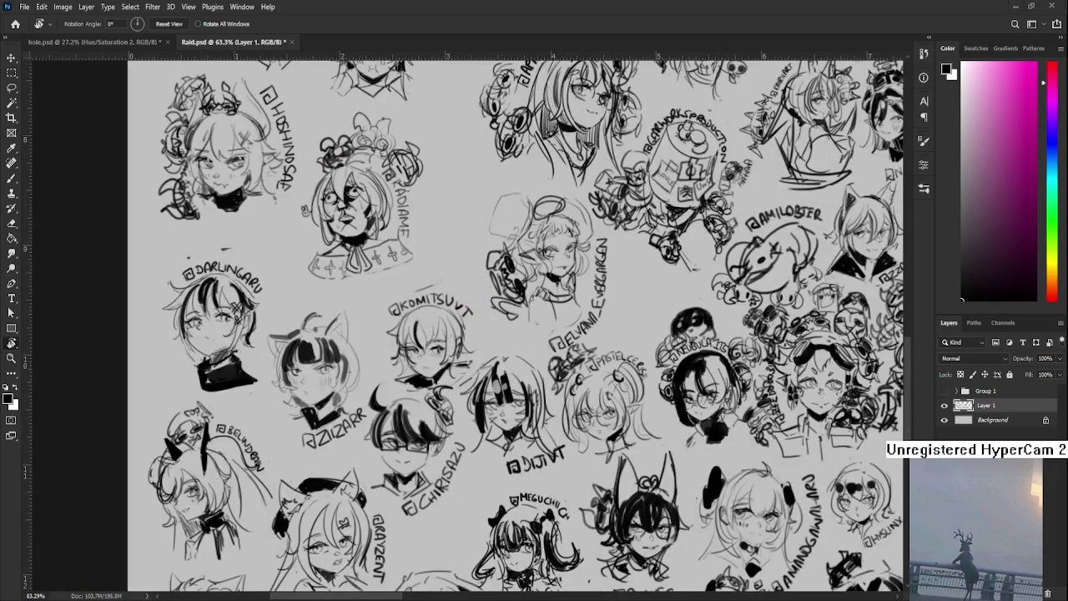
pyautogui.scroll(-5, 534, 250)
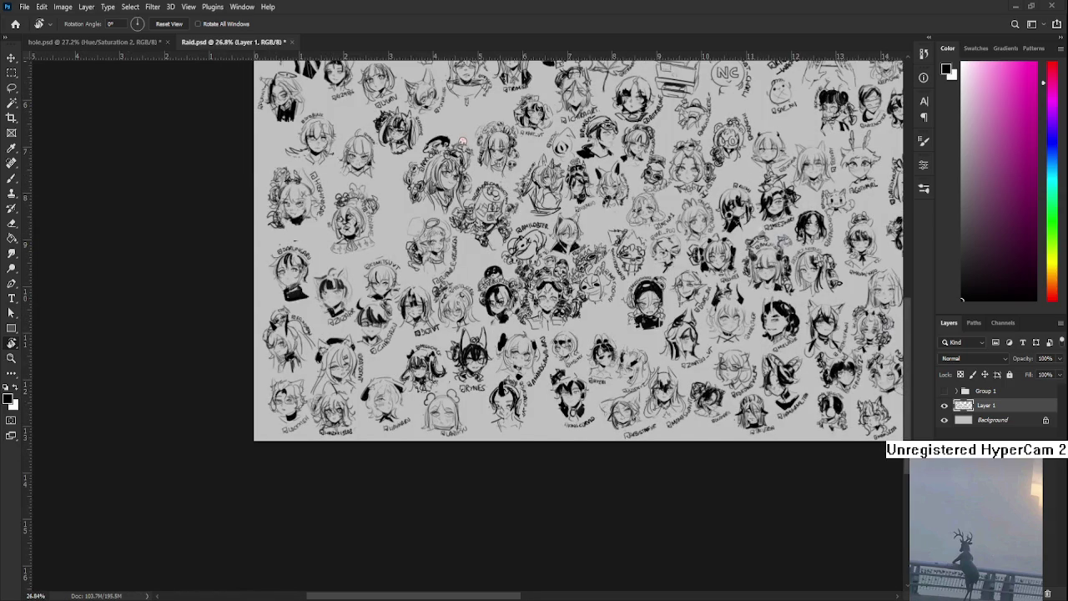
pyautogui.hotkey('ctrl', 's')
pyautogui.hotkey('ctrl', 'w')
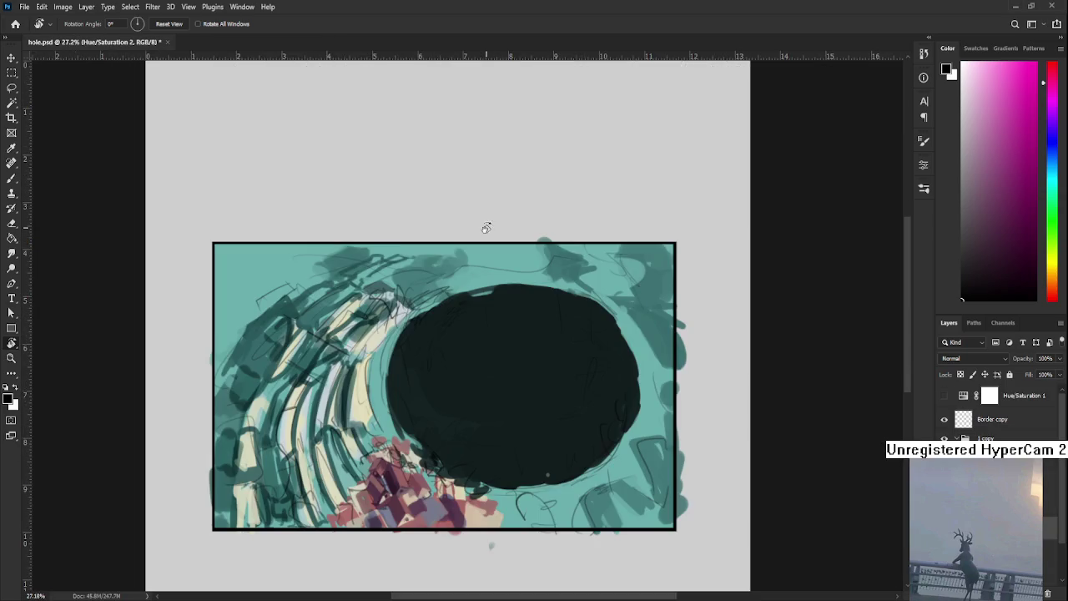
# Zoom in on the reddish-purple buildings and switch to the Brush
pyautogui.scroll(2, 477, 376)
pyautogui.scroll(2, 472, 410)
pyautogui.scroll(2, 459, 422)
pyautogui.scroll(1, 448, 432)
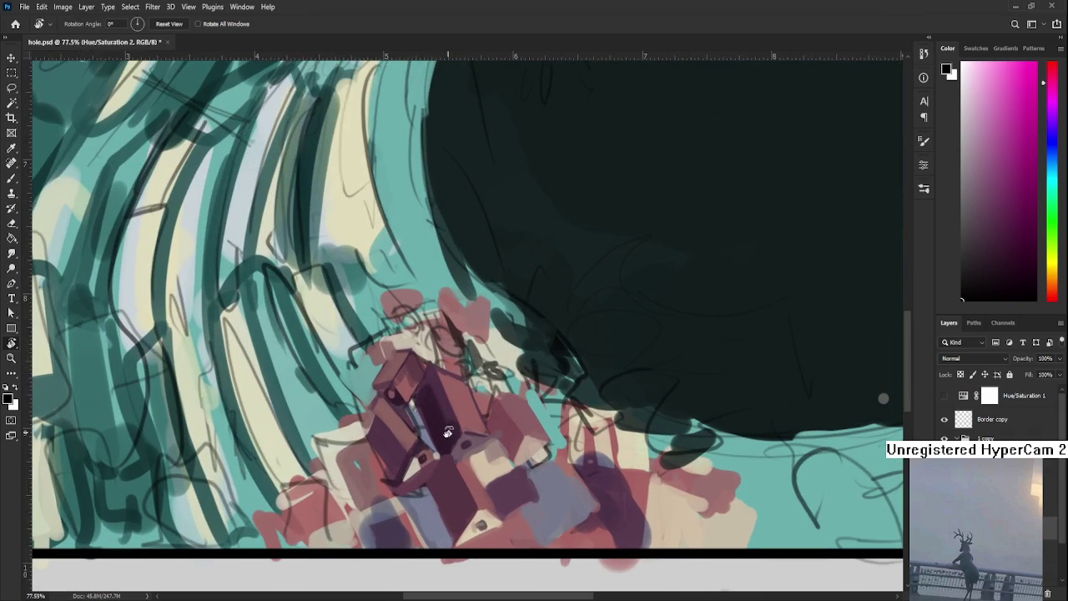
pyautogui.moveTo(504, 497); pyautogui.dragTo(515, 477)
pyautogui.press('b')
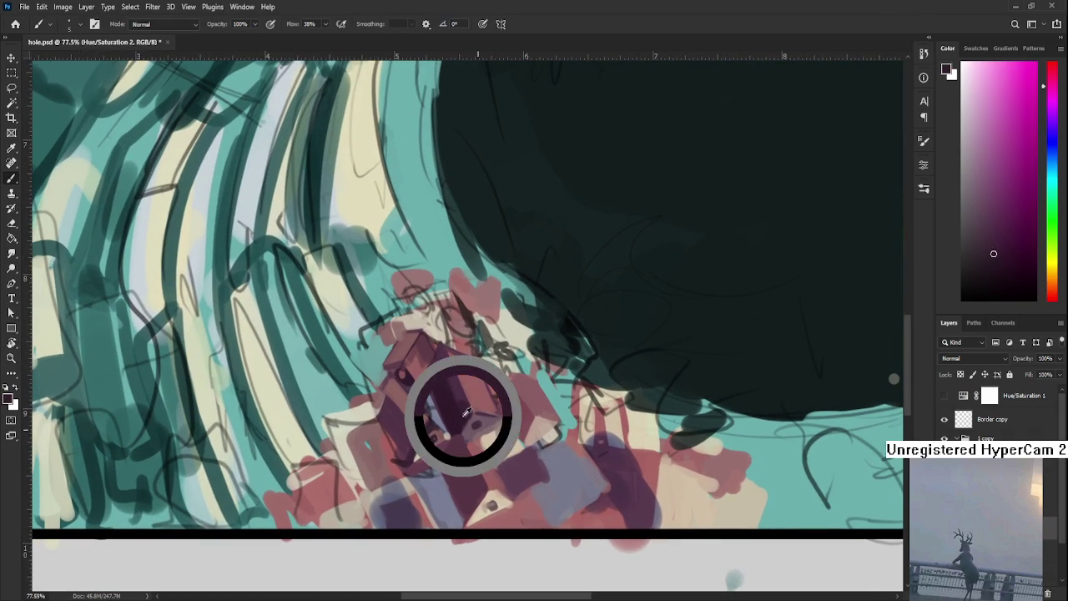
# Sample muted pink, pinkish red and darker mauve from the blocks to shade them
pyautogui.keyDown('alt'); pyautogui.click(443, 417); pyautogui.keyUp('alt')
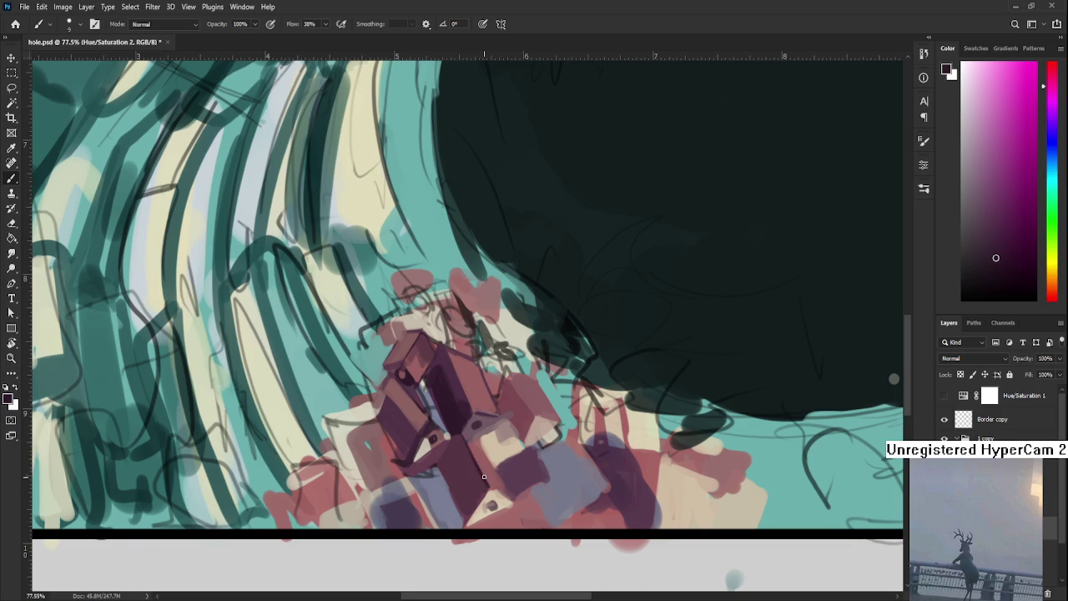
pyautogui.keyDown('alt'); pyautogui.click(482, 460); pyautogui.keyUp('alt')
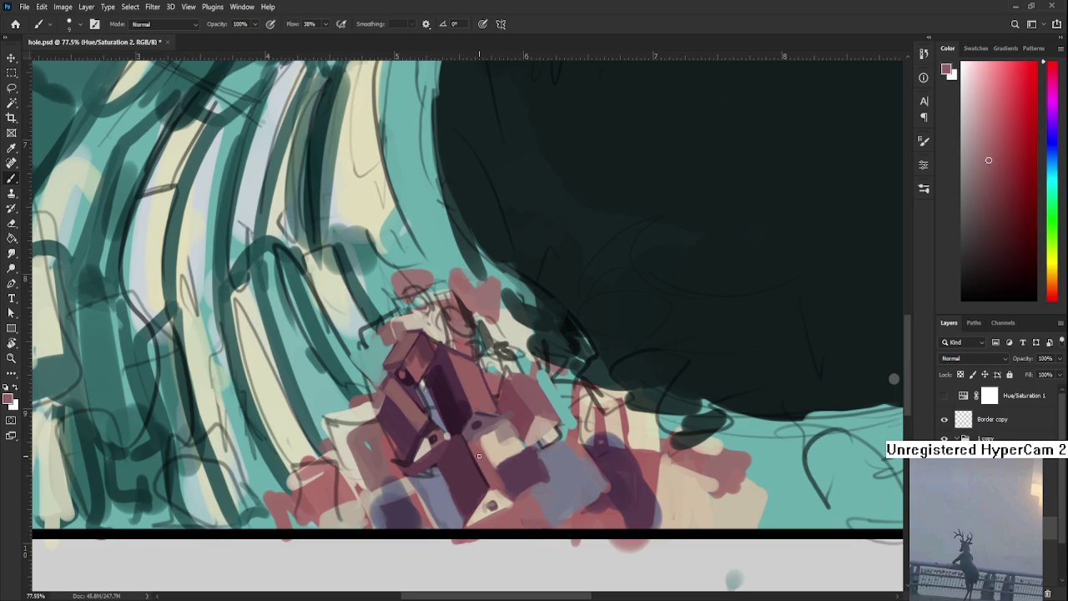
pyautogui.keyDown('alt'); pyautogui.click(481, 452); pyautogui.keyUp('alt')
pyautogui.keyDown('alt'); pyautogui.click(501, 488); pyautogui.keyUp('alt')
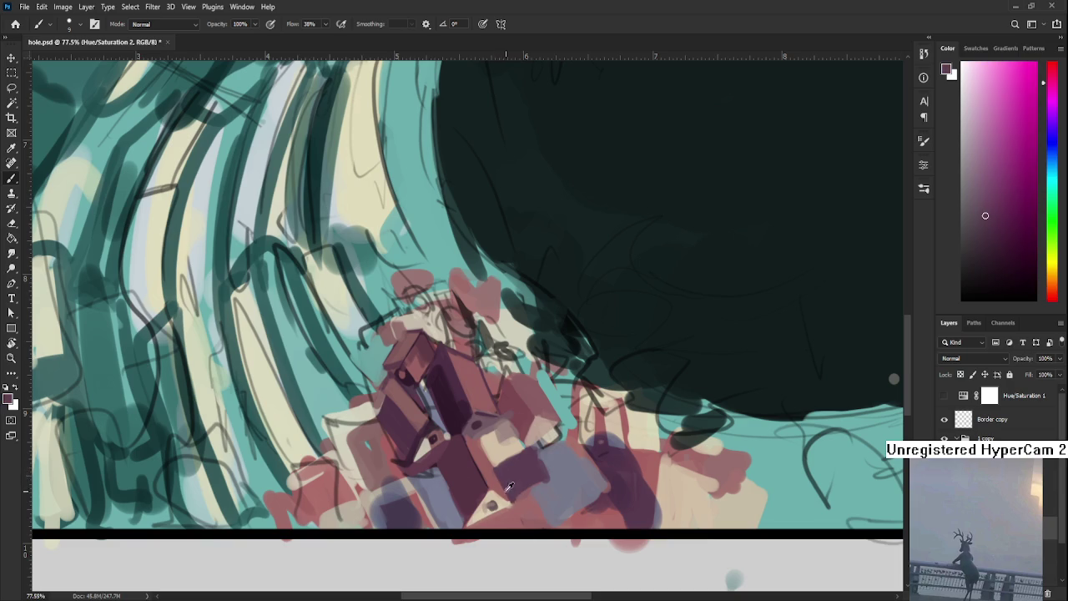
pyautogui.keyDown('alt'); pyautogui.click(485, 459); pyautogui.keyUp('alt')
pyautogui.keyDown('alt'); pyautogui.click(489, 429); pyautogui.keyUp('alt')
# Shade the blocks in reddish brown and purple-mauve, then fit the painting in view
pyautogui.keyDown('alt'); pyautogui.click(478, 434); pyautogui.keyUp('alt')
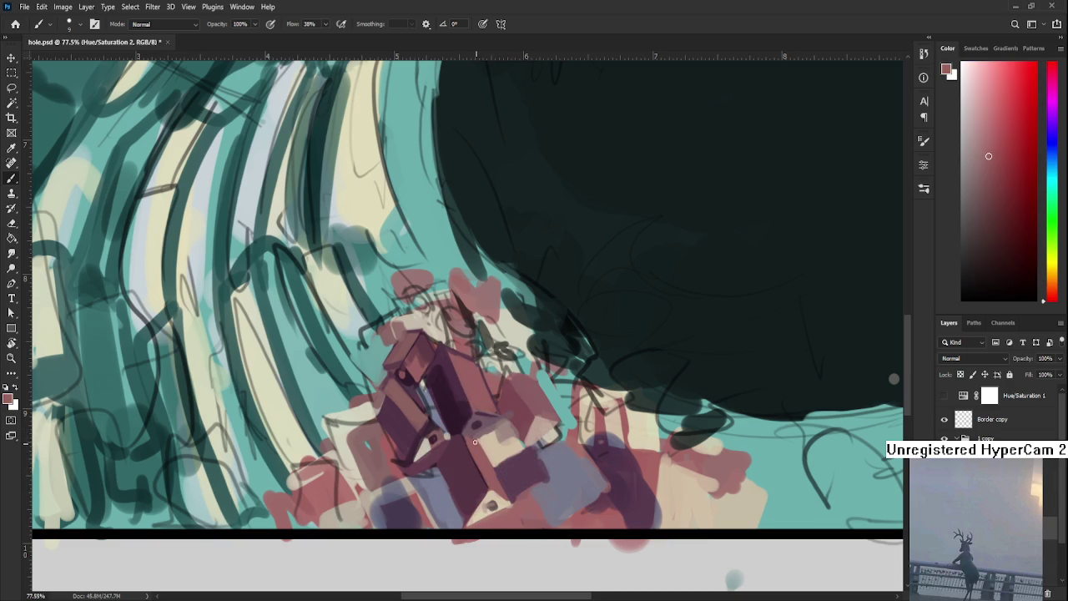
pyautogui.keyDown('alt'); pyautogui.click(475, 436); pyautogui.keyUp('alt')
pyautogui.keyDown('alt'); pyautogui.click(476, 437); pyautogui.keyUp('alt')
pyautogui.keyDown('alt'); pyautogui.click(489, 453); pyautogui.keyUp('alt')
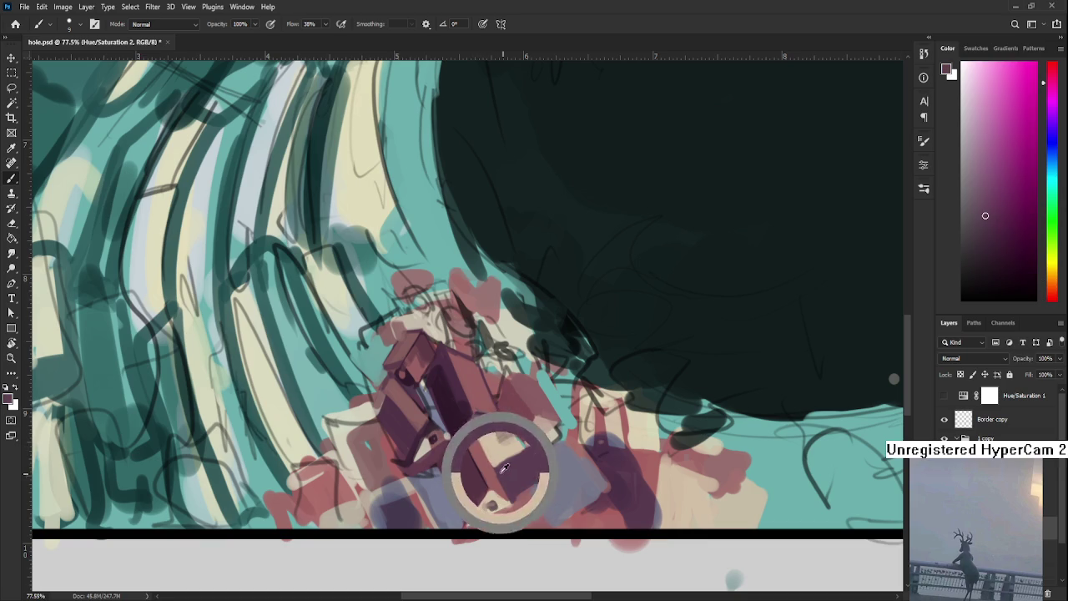
pyautogui.hotkey('ctrl', '0')
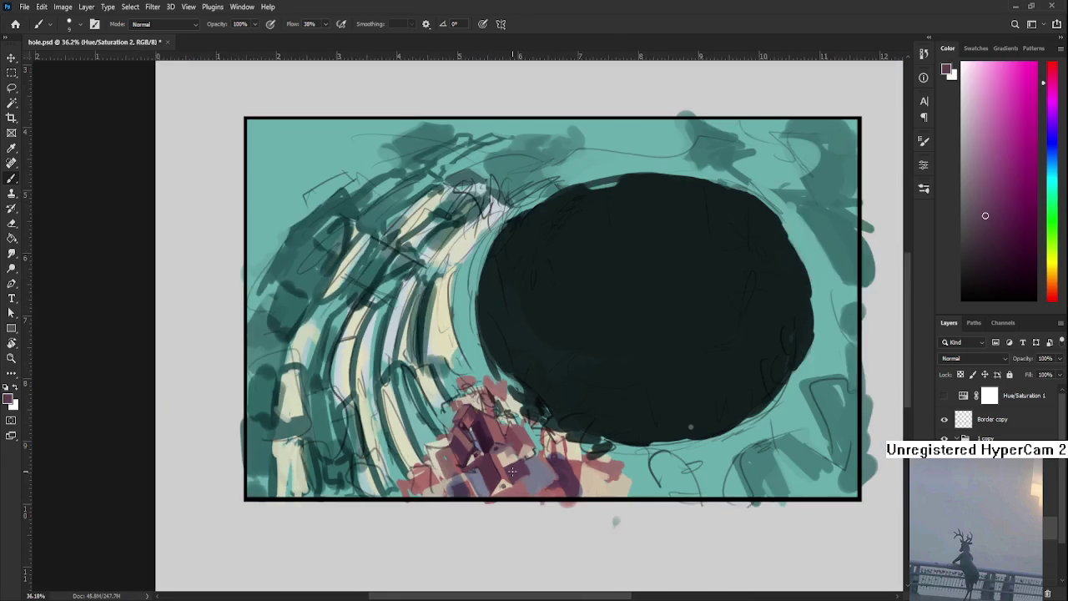
# Sample light cream and reddish-brown tones from the strokes and buildings
pyautogui.moveTo(516, 475)
pyautogui.mouseDown()
pyautogui.moveTo(496, 458)
pyautogui.moveTo(522, 413)
pyautogui.mouseUp()
pyautogui.moveTo(476, 451); pyautogui.dragTo(428, 434)
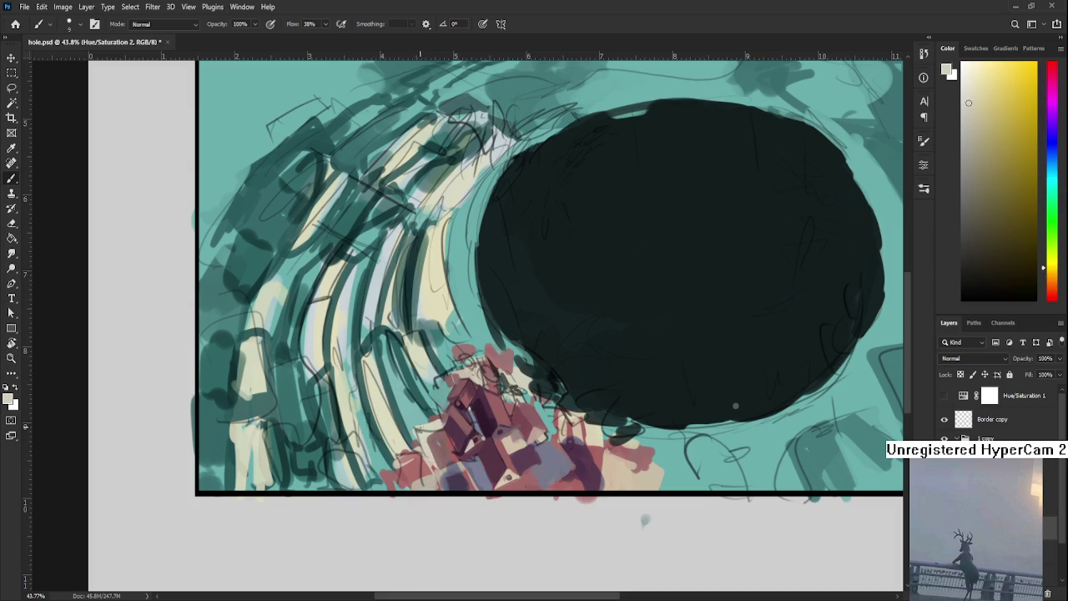
pyautogui.keyDown('alt'); pyautogui.click(430, 446); pyautogui.keyUp('alt')
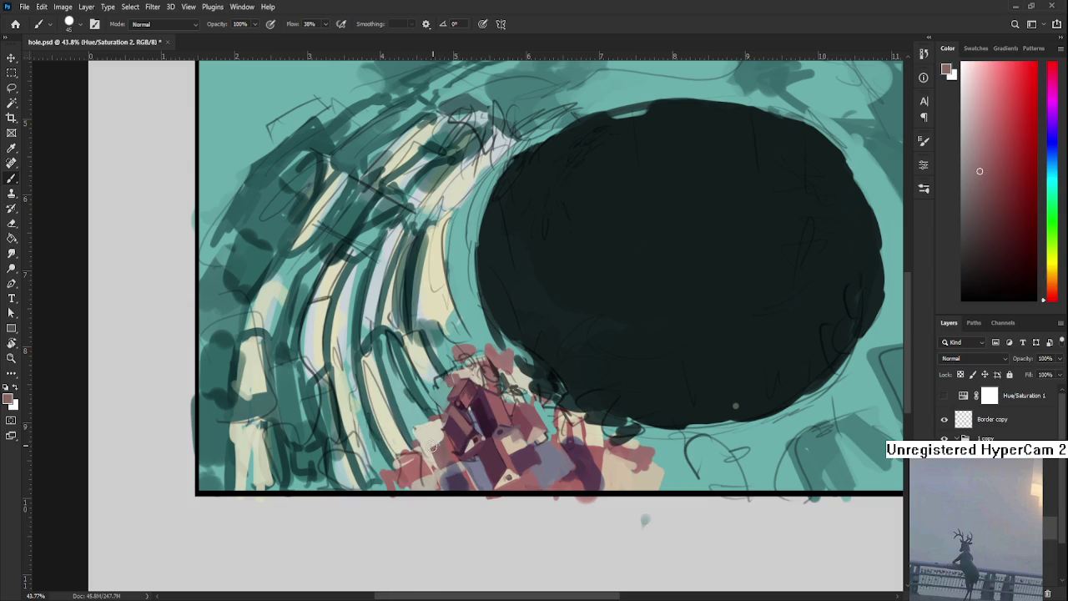
pyautogui.keyDown('alt'); pyautogui.click(430, 442); pyautogui.keyUp('alt')
pyautogui.keyDown('alt'); pyautogui.click(432, 445); pyautogui.keyUp('alt')
# Brush light grey and peach highlights over the red blocks, then paste the character picture
pyautogui.keyDown('alt'); pyautogui.click(451, 460); pyautogui.keyUp('alt')
pyautogui.keyDown('alt'); pyautogui.click(464, 461); pyautogui.keyUp('alt')
pyautogui.moveTo(462, 465); pyautogui.dragTo(478, 472)
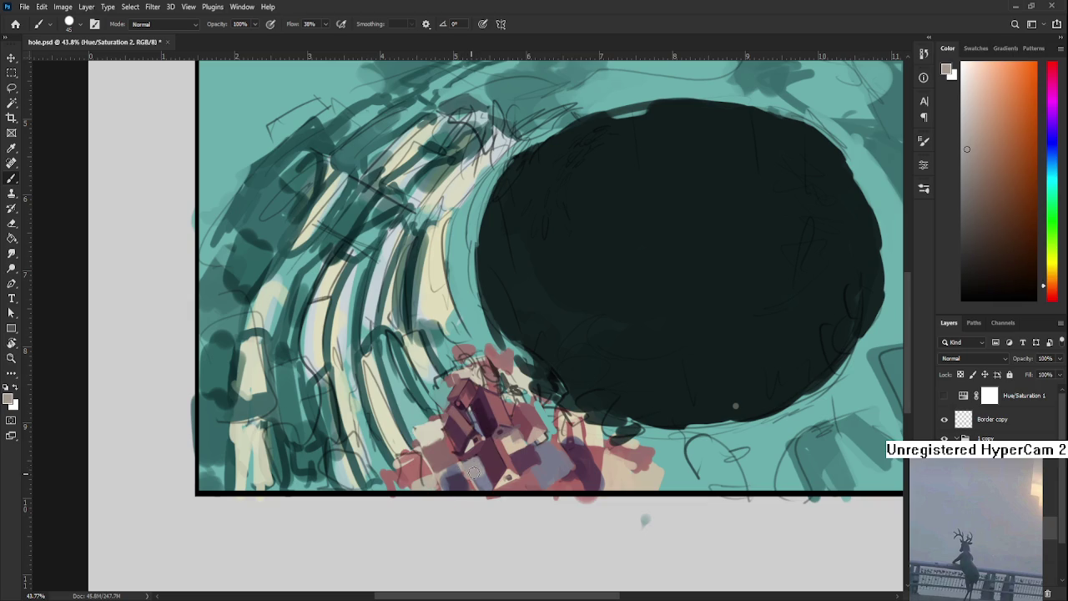
pyautogui.keyDown('alt'); pyautogui.click(512, 459); pyautogui.keyUp('alt')
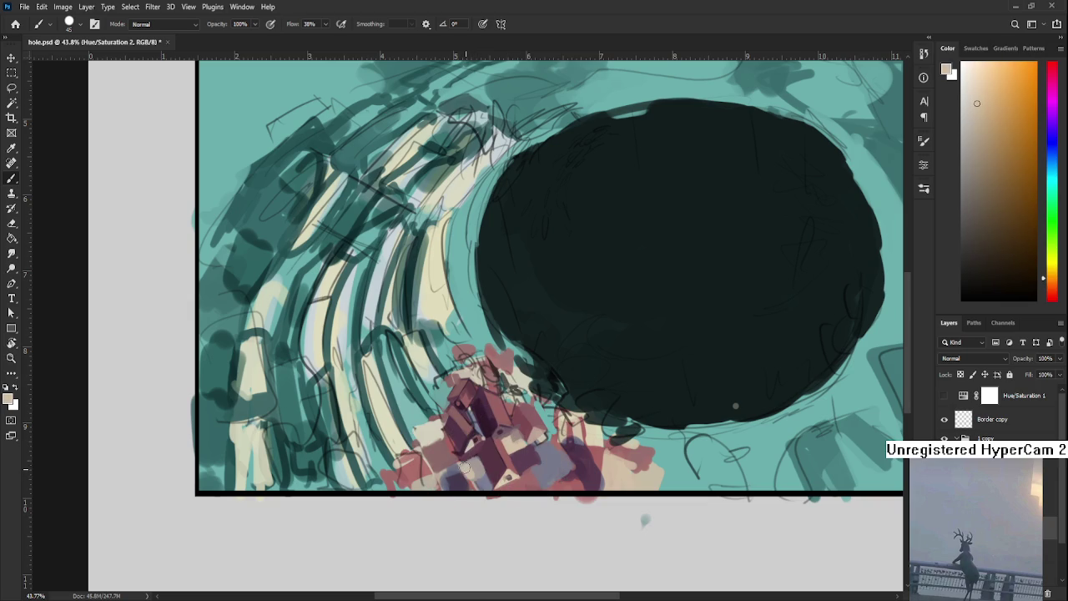
pyautogui.moveTo(477, 472); pyautogui.dragTo(487, 485)
pyautogui.scroll(-1, 500, 447)
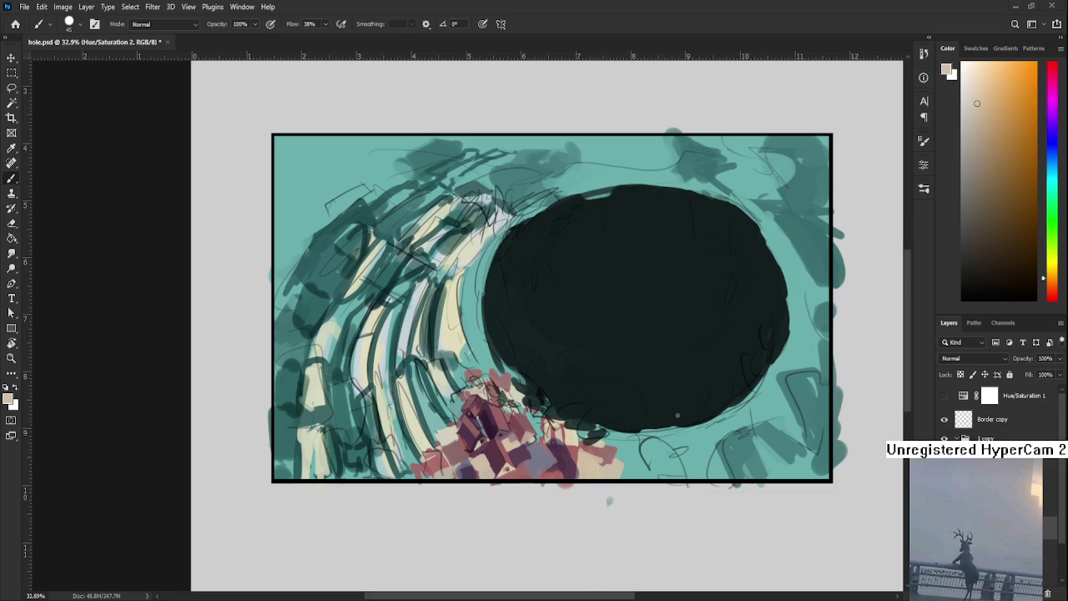
pyautogui.hotkey('ctrl', 'v')
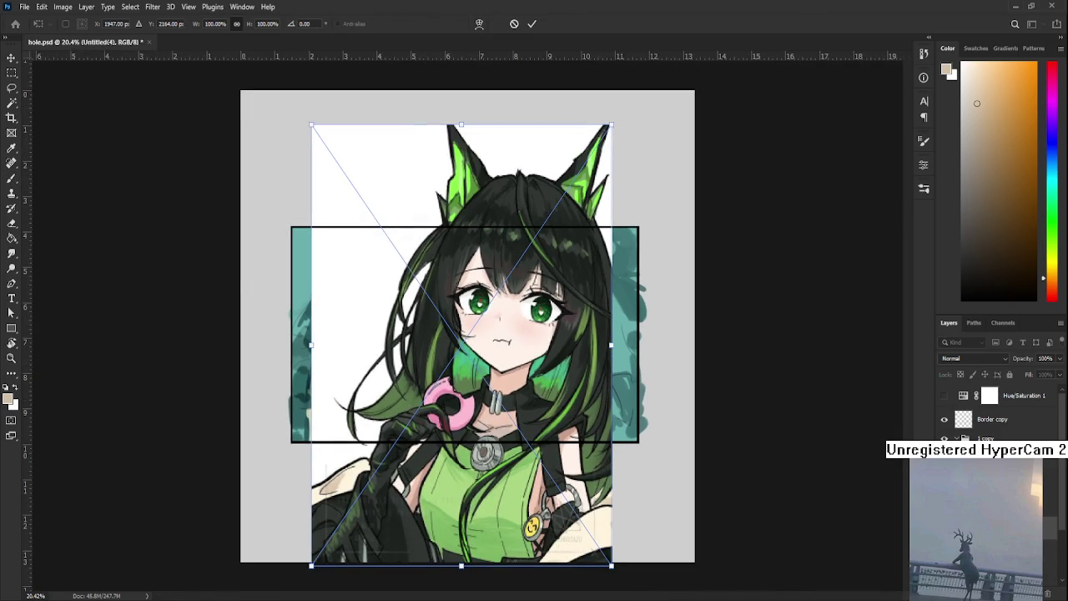
# Zoom out to view the pasted anime girl picture and commit its placement
pyautogui.hotkey('ctrl', '-')
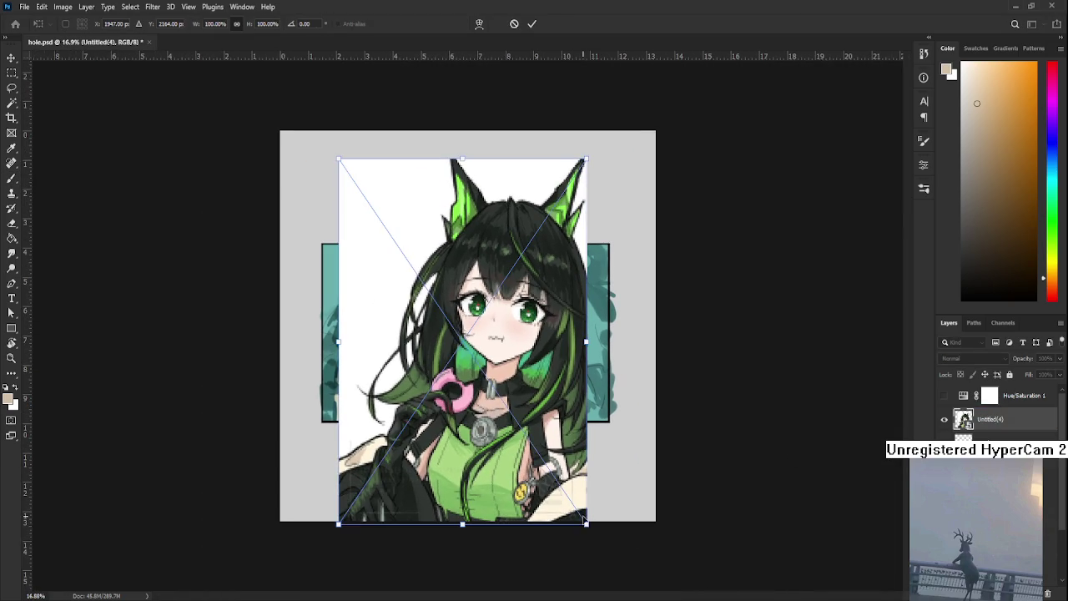
pyautogui.press('Escape')
pyautogui.press('b')
pyautogui.scroll(2, 490, 357)
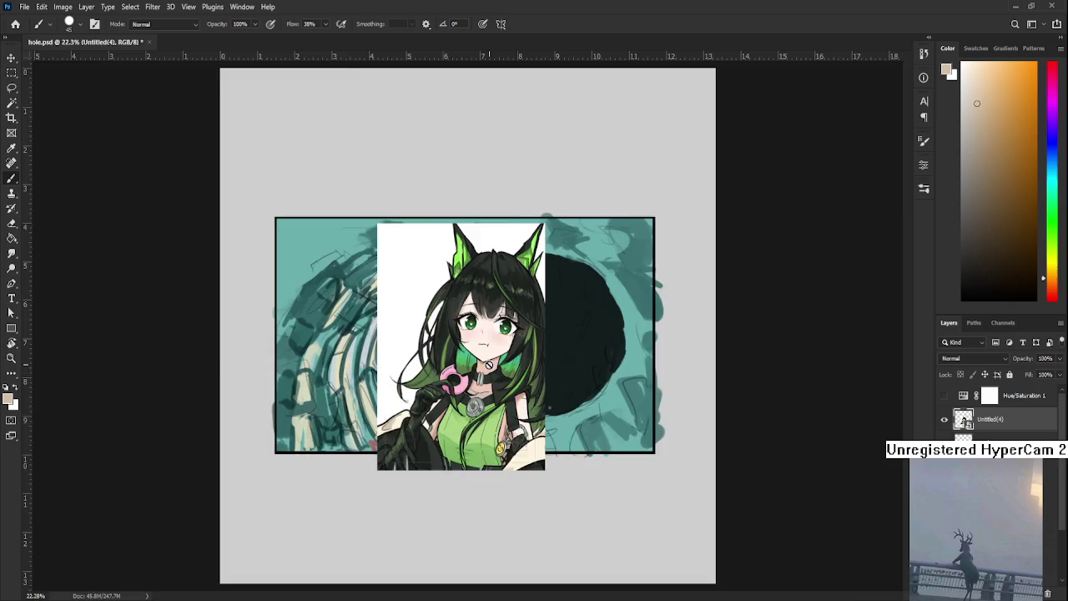
pyautogui.scroll(2, 490, 357)
pyautogui.scroll(-1, 490, 357)
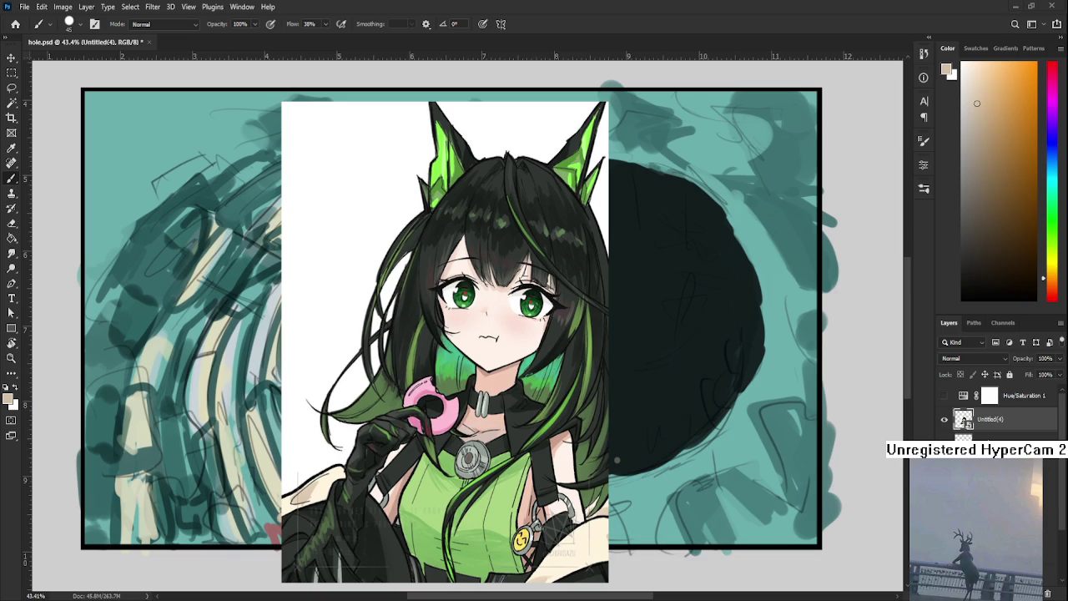
# Zoom in and out to compare the character with the painting, then remove it
pyautogui.scroll(-2, 420, 393)
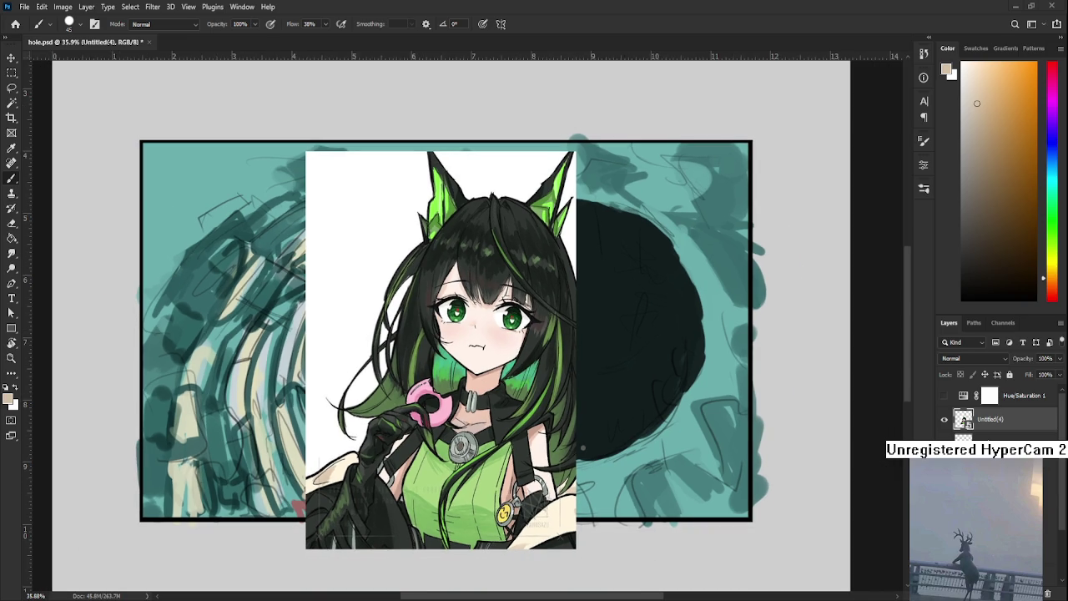
pyautogui.scroll(2, 483, 336)
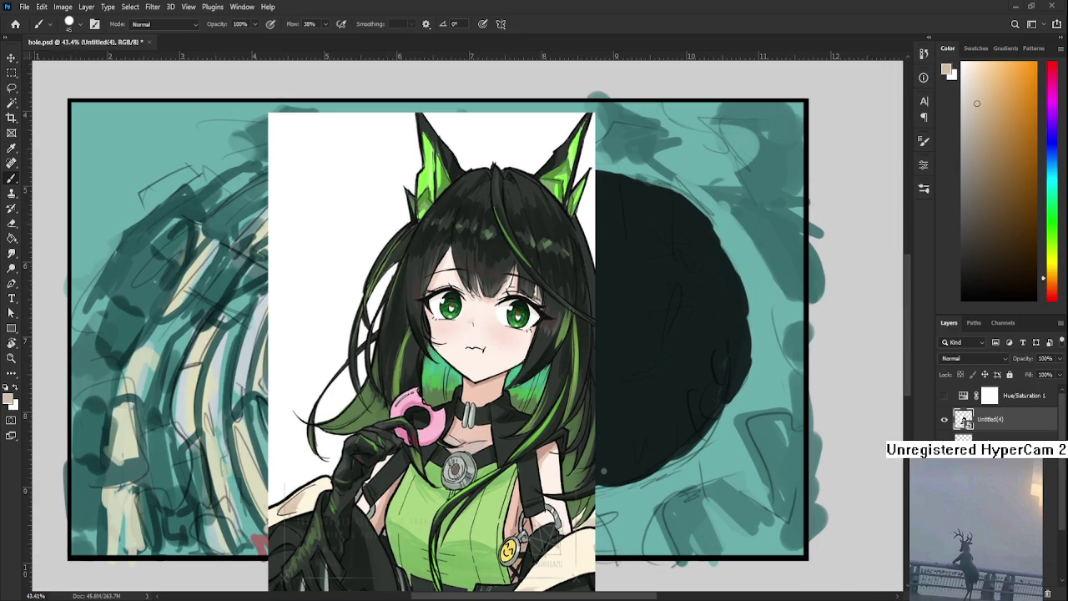
pyautogui.scroll(-2, 533, 325)
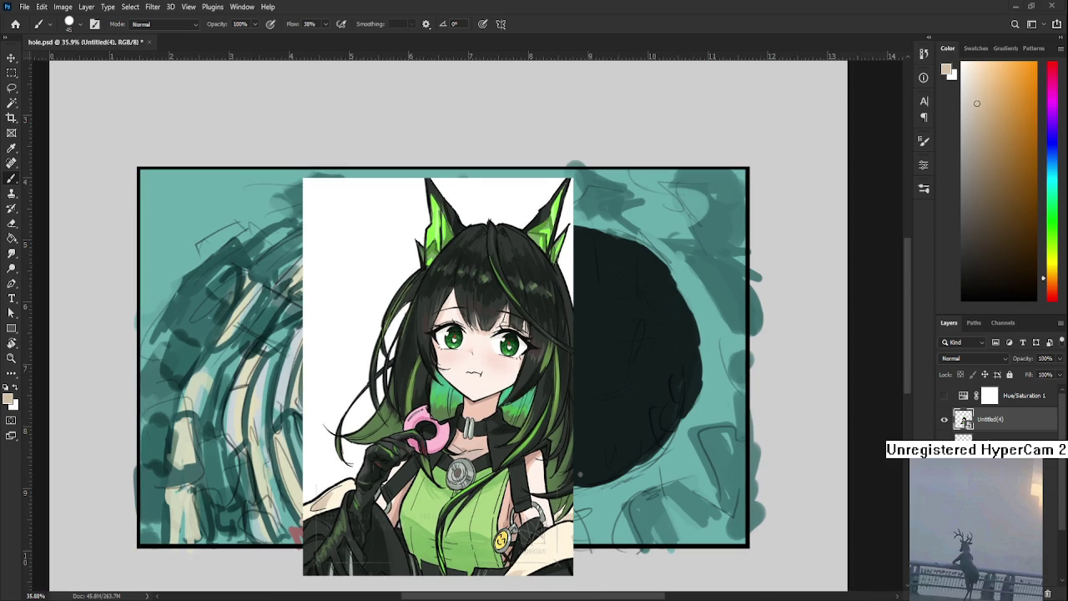
pyautogui.scroll(3, 534, 325)
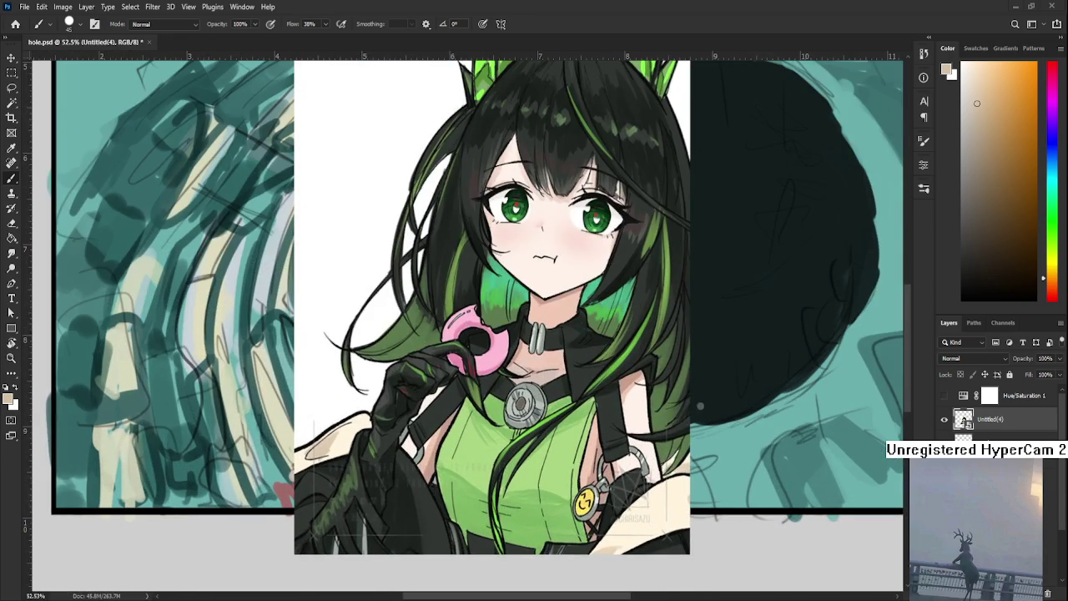
pyautogui.scroll(-2, 496, 474)
pyautogui.scroll(3, 529, 318)
pyautogui.scroll(3, 528, 318)
pyautogui.scroll(-2, 528, 319)
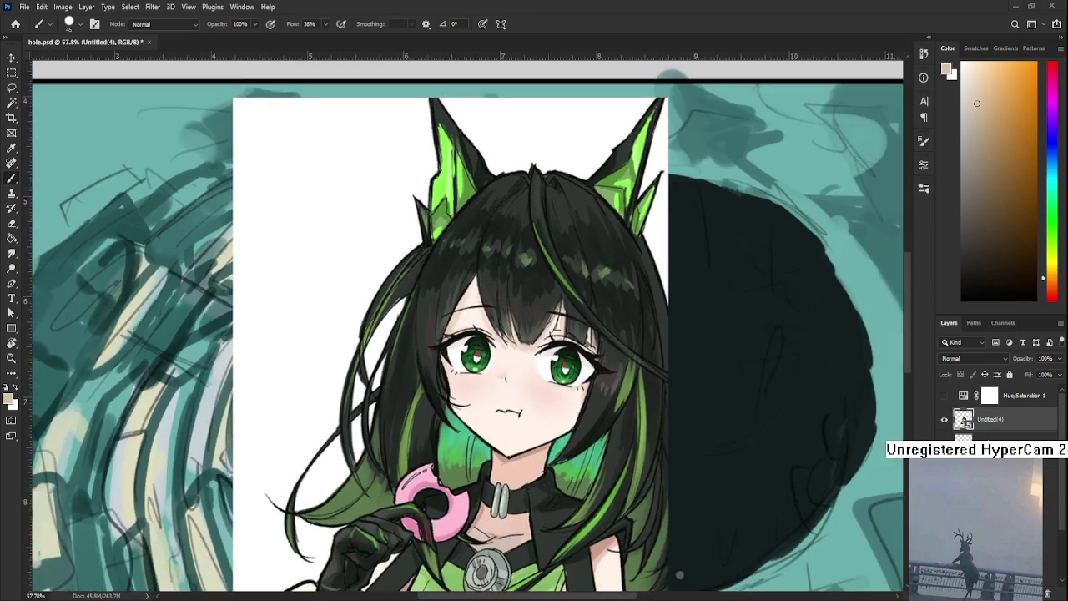
pyautogui.scroll(-2, 515, 380)
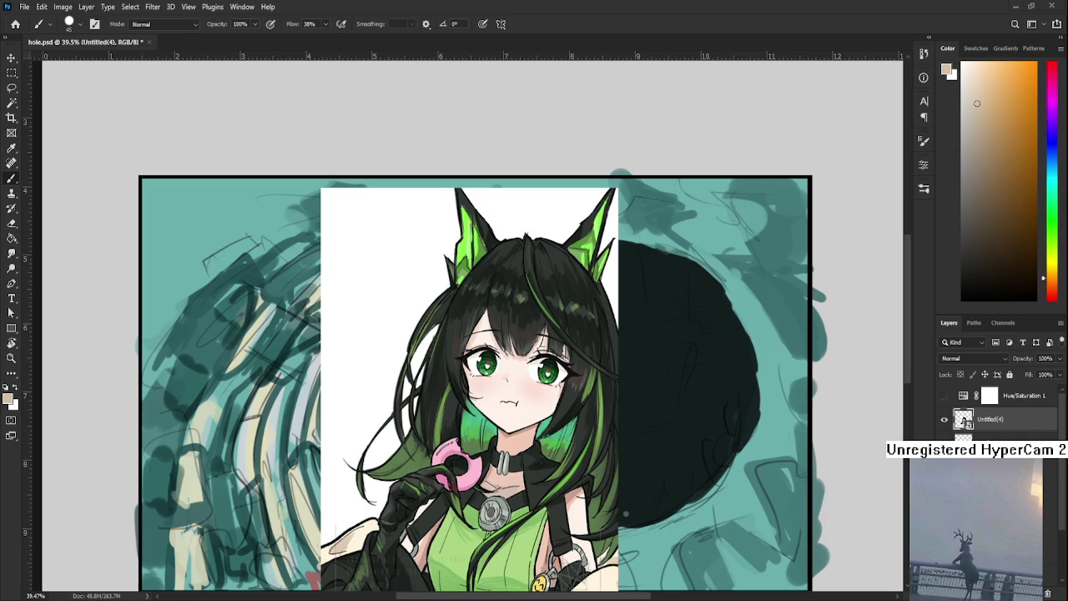
pyautogui.scroll(-1, 510, 407)
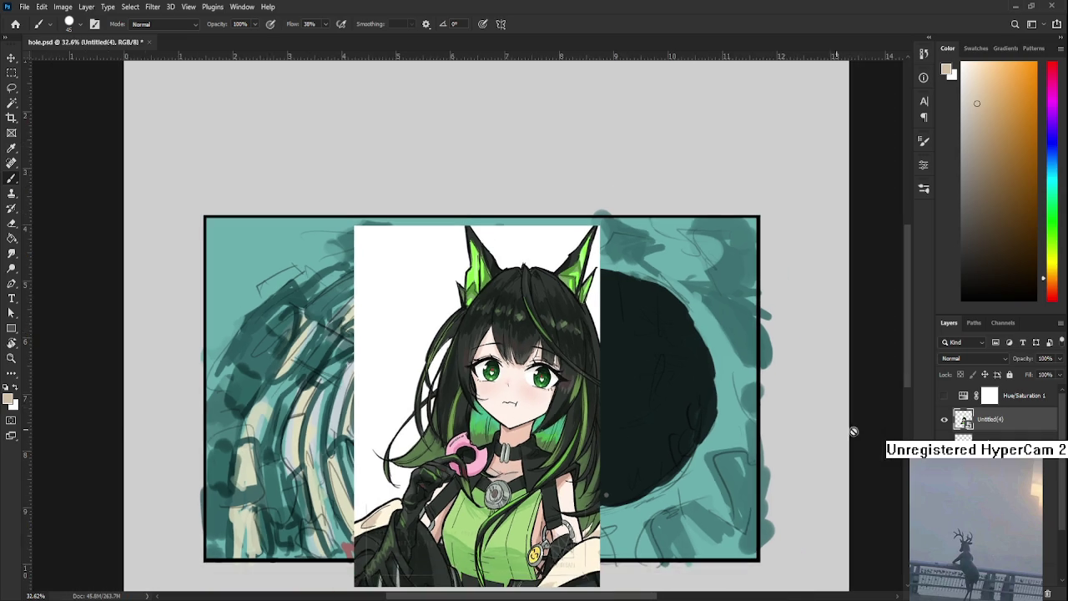
pyautogui.click(1048, 593)
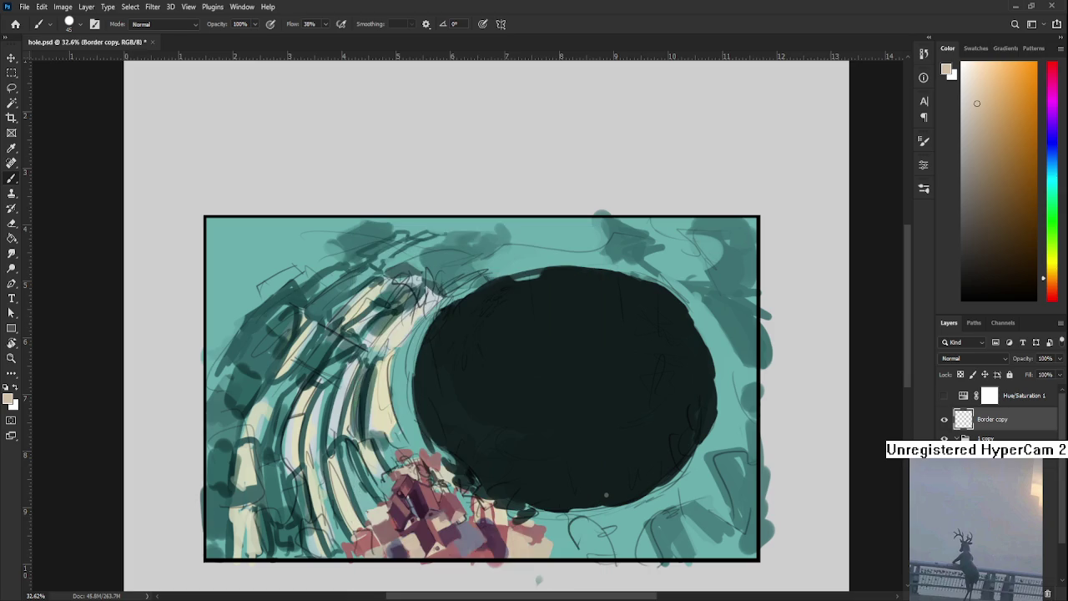
# Pan and zoom to bring the bottom of the lower-left buildings into view
pyautogui.scroll(1, 570, 437)
pyautogui.scroll(2, 430, 509)
pyautogui.moveTo(429, 508); pyautogui.dragTo(436, 500)
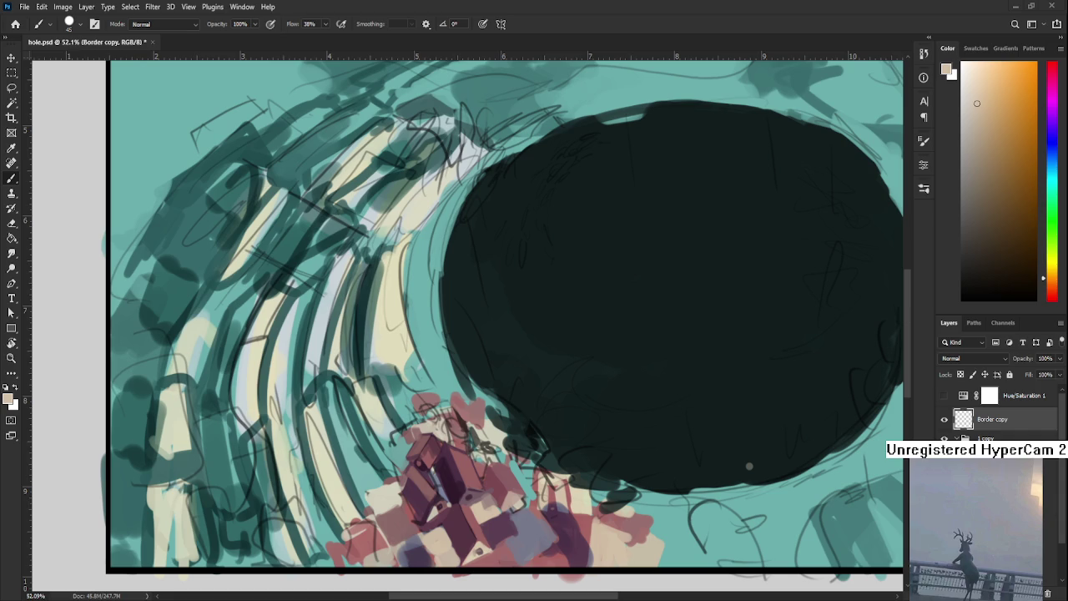
pyautogui.scroll(1, 434, 476)
pyautogui.scroll(1, 434, 476)
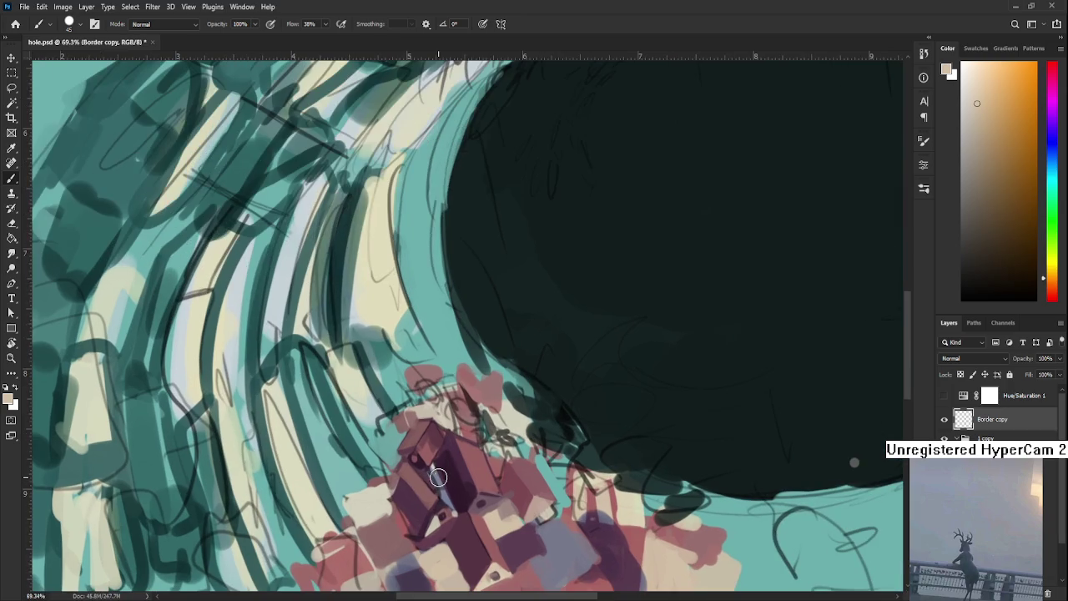
pyautogui.moveTo(467, 502); pyautogui.dragTo(452, 448)
# Sample red, then dark purple from the buildings as the paint colour
pyautogui.keyDown('alt'); pyautogui.click(419, 450); pyautogui.keyUp('alt')
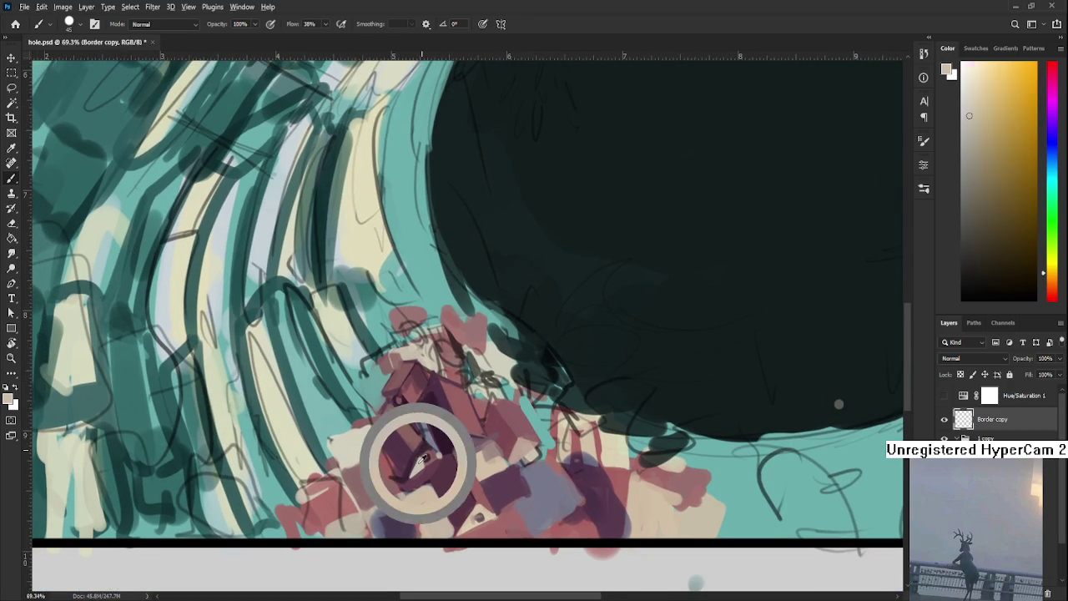
pyautogui.keyDown('alt'); pyautogui.click(426, 457); pyautogui.keyUp('alt')
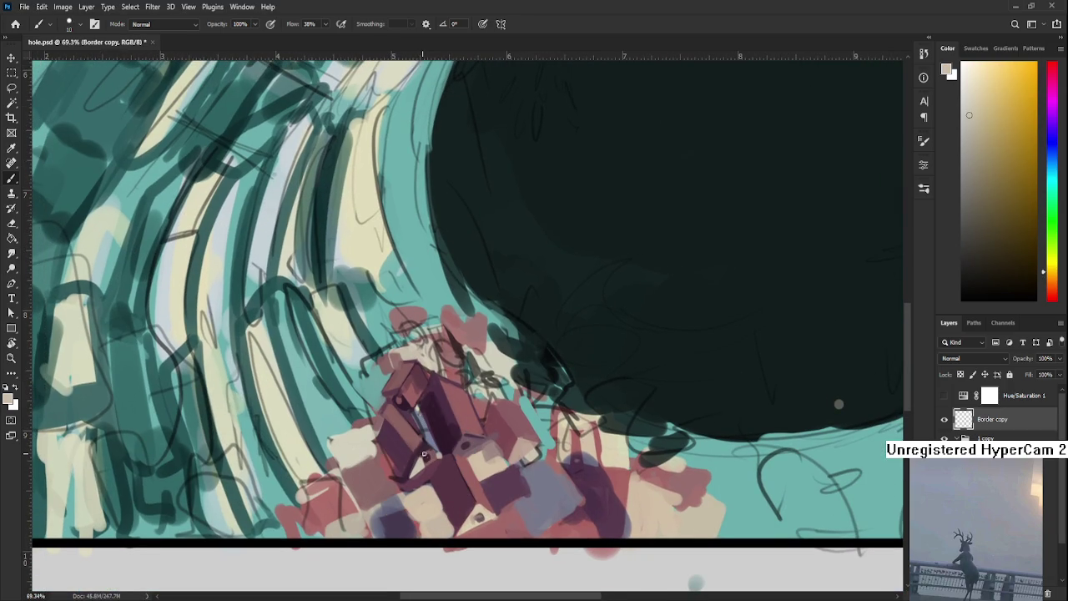
pyautogui.moveTo(428, 447); pyautogui.dragTo(440, 477)
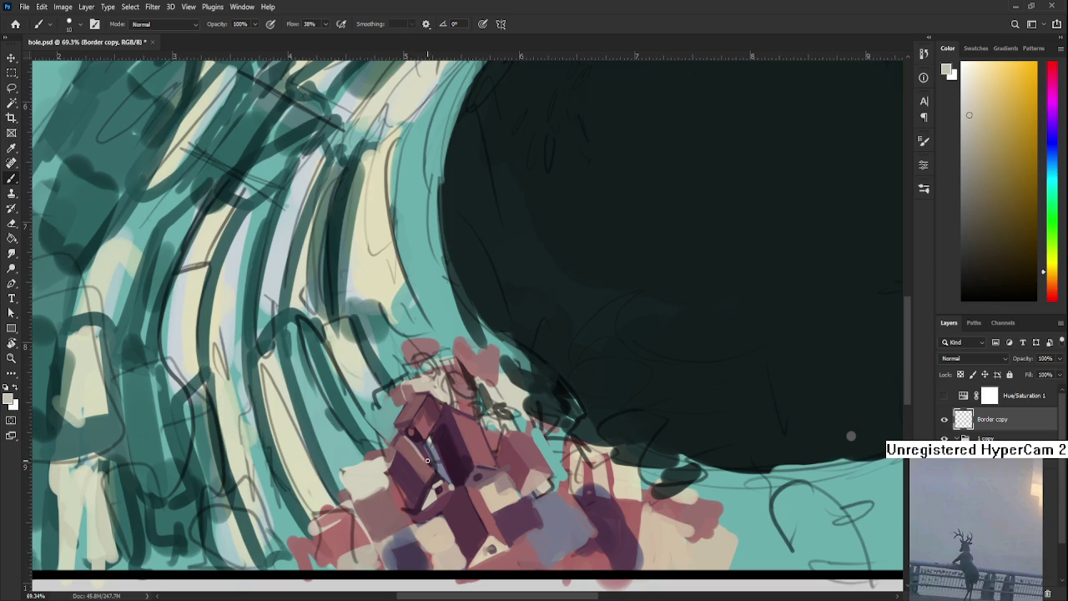
pyautogui.scroll(-2, 405, 438)
pyautogui.scroll(-2, 442, 446)
pyautogui.scroll(-2, 484, 451)
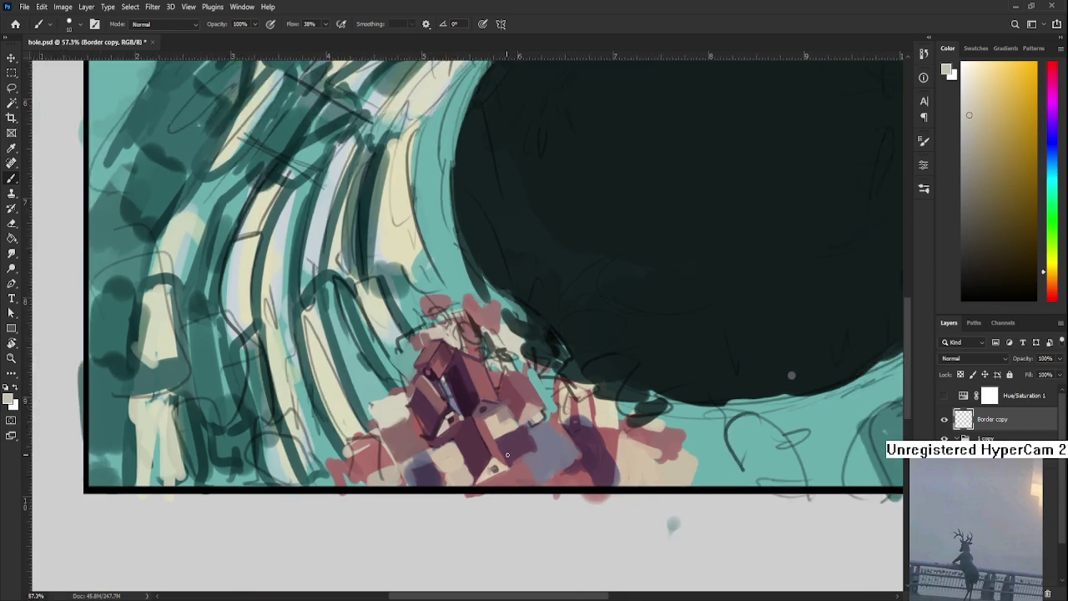
pyautogui.scroll(-2, 523, 457)
pyautogui.keyDown('alt'); pyautogui.click(463, 468); pyautogui.keyUp('alt')
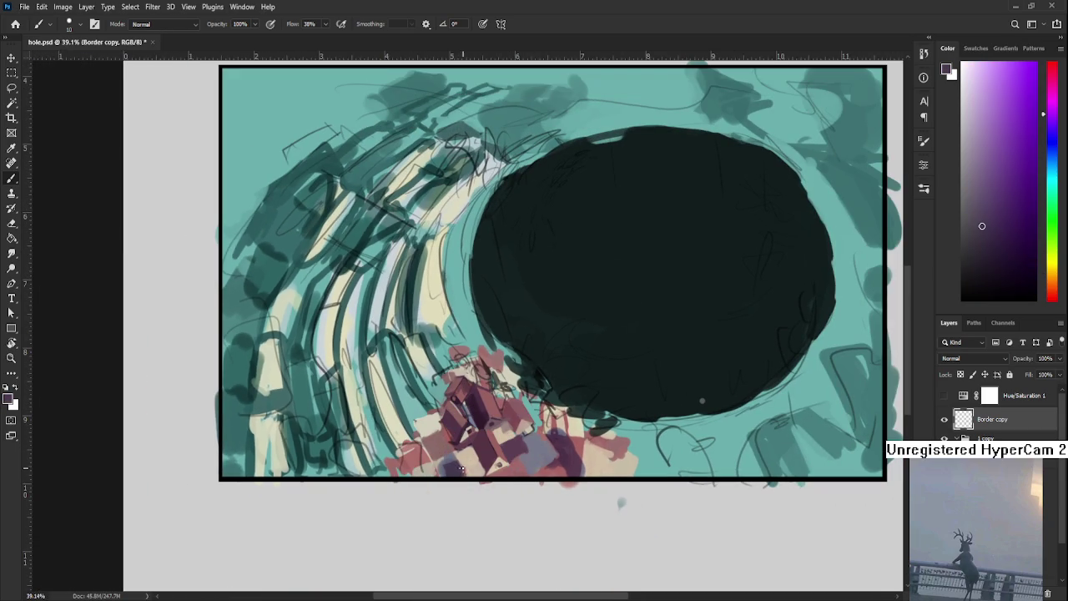
# Raise the brush size to 30 and dab tan-grey and blue-purple onto the buildings
pyautogui.press(']')
pyautogui.press(']')
pyautogui.keyDown('alt'); pyautogui.click(463, 457); pyautogui.keyUp('alt')
pyautogui.keyDown('alt'); pyautogui.click(453, 468); pyautogui.keyUp('alt')
pyautogui.keyDown('alt'); pyautogui.click(453, 465); pyautogui.keyUp('alt')
pyautogui.keyDown('alt'); pyautogui.click(443, 460); pyautogui.keyUp('alt')
pyautogui.keyDown('alt'); pyautogui.click(444, 459); pyautogui.keyUp('alt')
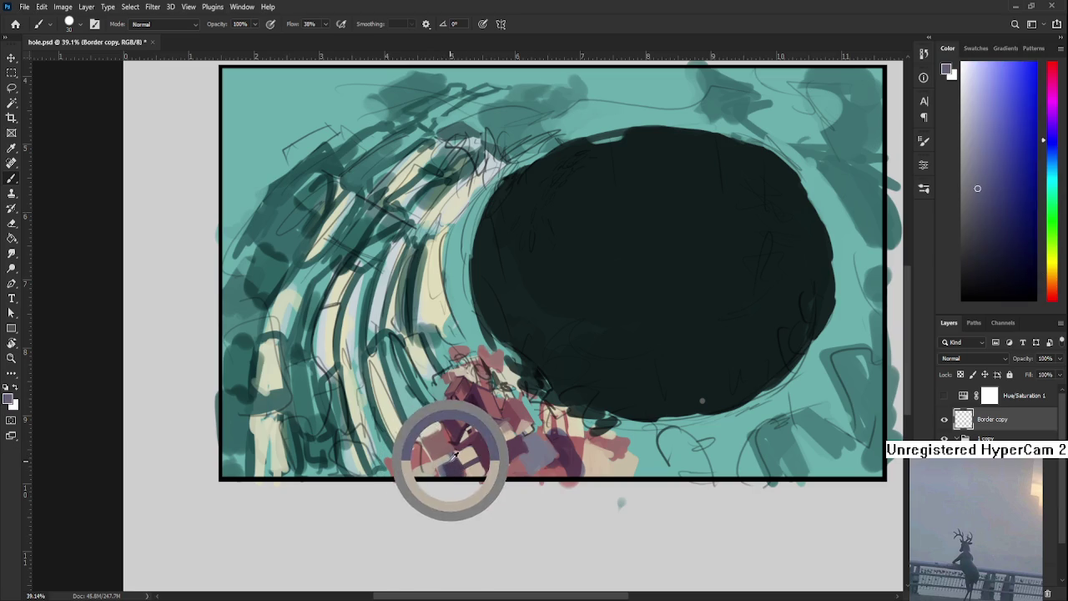
pyautogui.scroll(2, 453, 461)
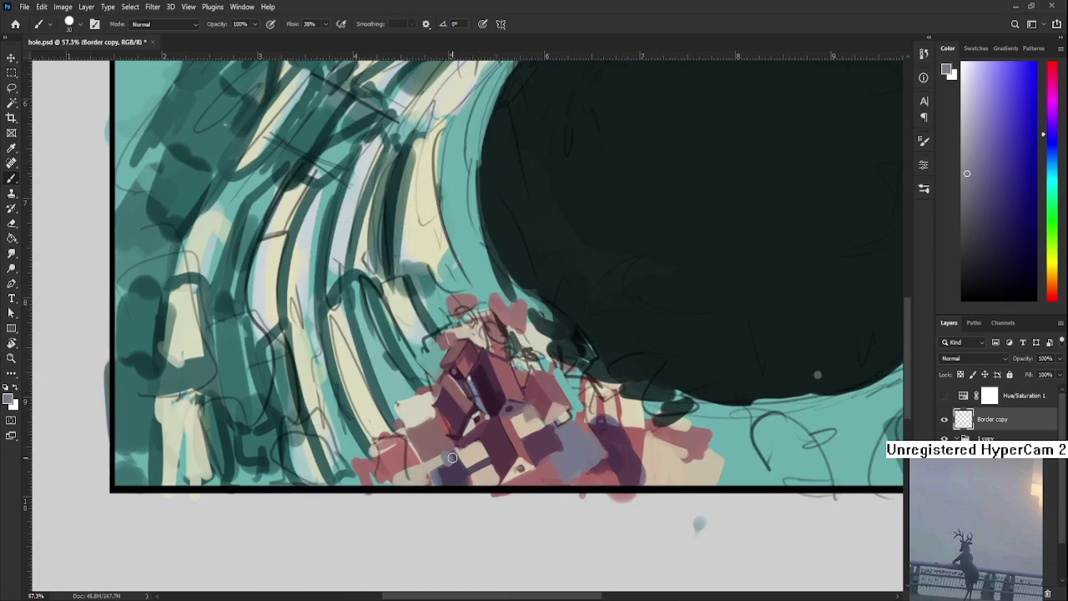
# Paint the building walls with pinkish-red, light tan and dark purple from the rooftops
pyautogui.keyDown('alt'); pyautogui.click(429, 425); pyautogui.keyUp('alt')
pyautogui.keyDown('alt'); pyautogui.click(427, 424); pyautogui.keyUp('alt')
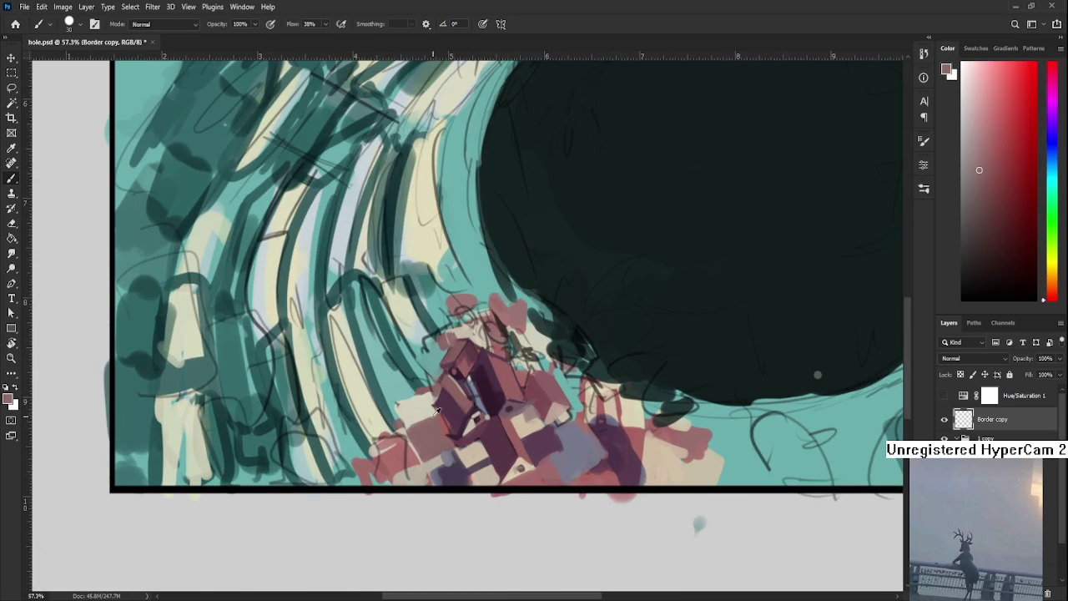
pyautogui.keyDown('alt'); pyautogui.click(429, 434); pyautogui.keyUp('alt')
pyautogui.keyDown('alt'); pyautogui.click(432, 421); pyautogui.keyUp('alt')
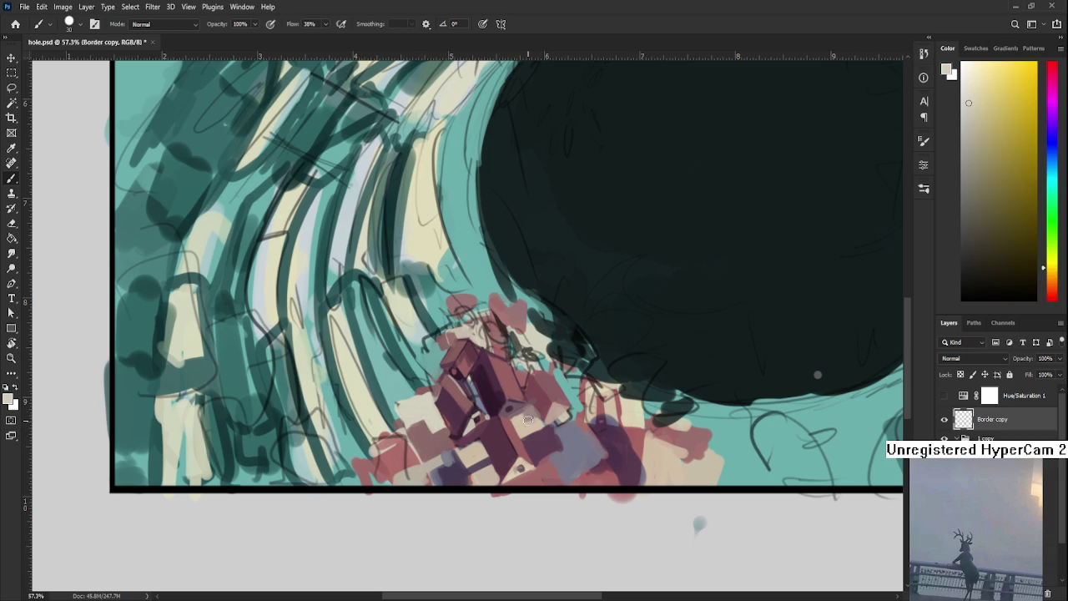
pyautogui.keyDown('alt'); pyautogui.click(435, 411); pyautogui.keyUp('alt')
pyautogui.moveTo(435, 410); pyautogui.dragTo(450, 421)
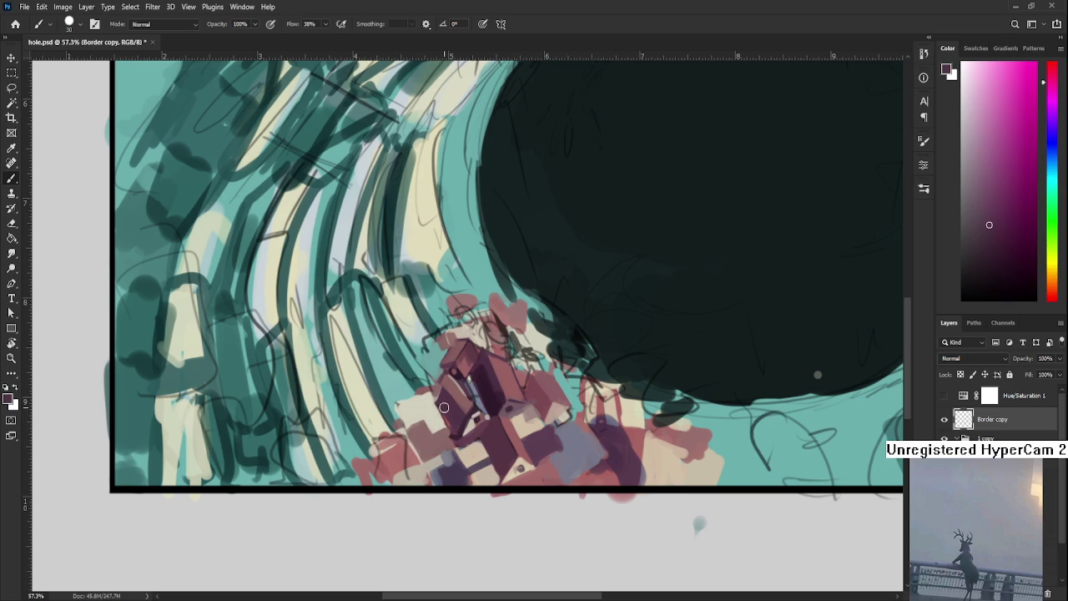
# Work the rooftops with light cream, reddish pink, yellowish and dark magenta dabs
pyautogui.keyDown('alt'); pyautogui.click(438, 406); pyautogui.keyUp('alt')
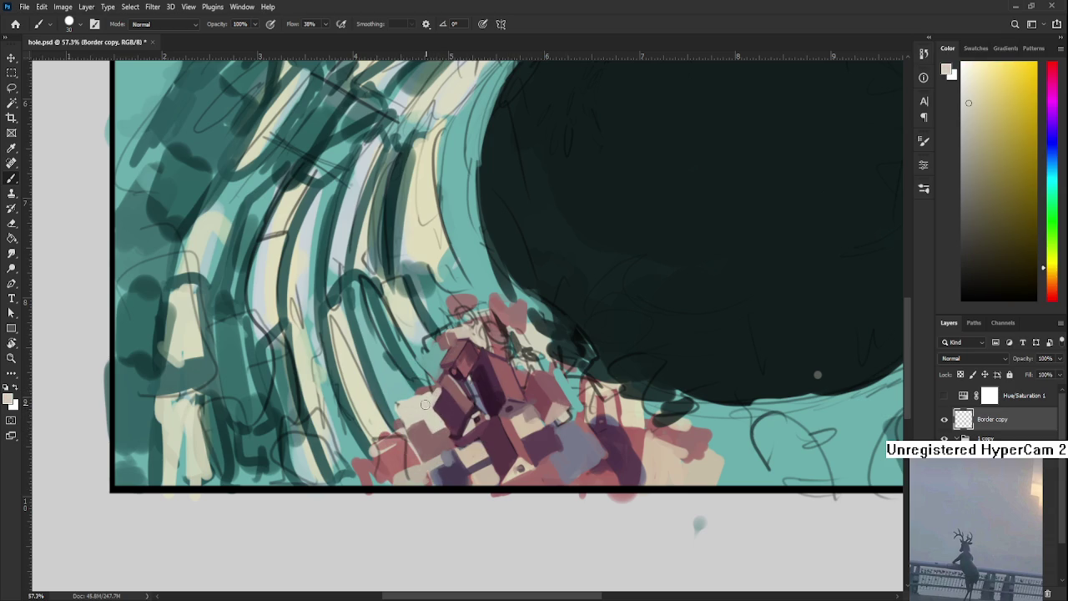
pyautogui.keyDown('alt'); pyautogui.click(426, 406); pyautogui.keyUp('alt')
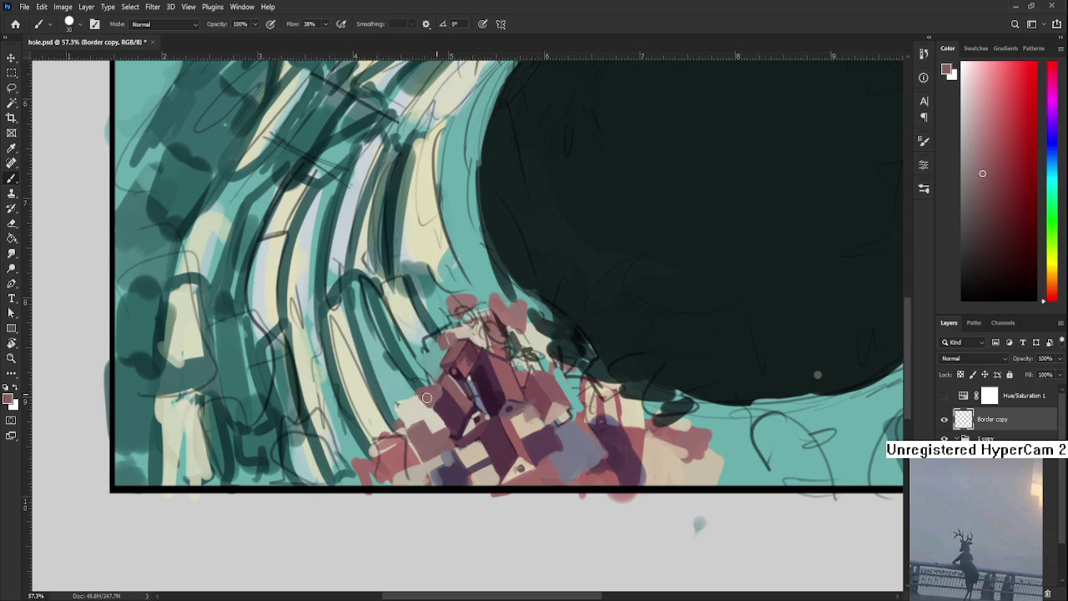
pyautogui.keyDown('alt'); pyautogui.click(427, 398); pyautogui.keyUp('alt')
pyautogui.keyDown('alt'); pyautogui.click(429, 397); pyautogui.keyUp('alt')
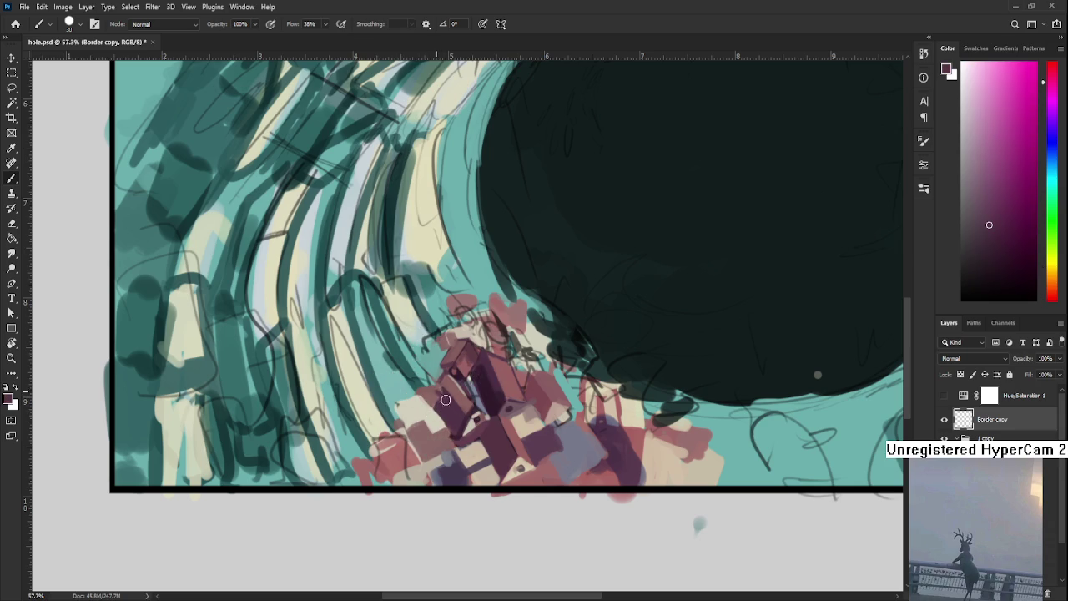
pyautogui.keyDown('alt'); pyautogui.click(428, 400); pyautogui.keyUp('alt')
pyautogui.keyDown('alt'); pyautogui.click(446, 393); pyautogui.keyUp('alt')
pyautogui.keyDown('alt'); pyautogui.click(450, 389); pyautogui.keyUp('alt')
pyautogui.keyDown('alt'); pyautogui.click(435, 403); pyautogui.keyUp('alt')
# Reframe the buildings and add light beige touches to the rooftops
pyautogui.scroll(-3, 477, 379)
pyautogui.scroll(1, 477, 379)
pyautogui.scroll(1, 477, 377)
pyautogui.keyDown('alt'); pyautogui.click(417, 453); pyautogui.keyUp('alt')
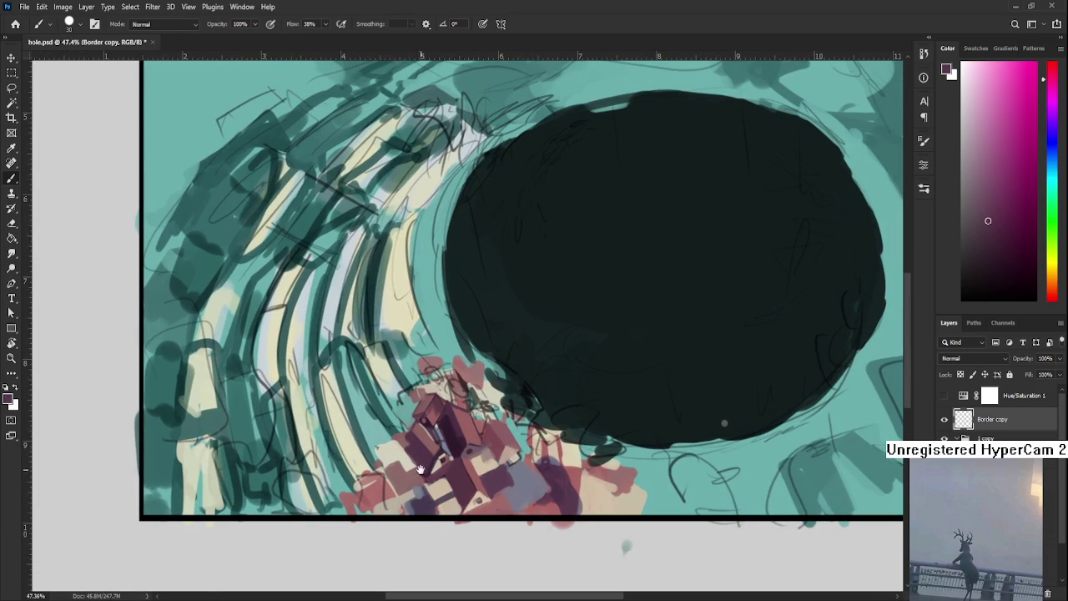
pyautogui.moveTo(417, 459); pyautogui.dragTo(442, 465)
pyautogui.keyDown('alt'); pyautogui.click(481, 449); pyautogui.keyUp('alt')
pyautogui.keyDown('alt'); pyautogui.click(506, 466); pyautogui.keyUp('alt')
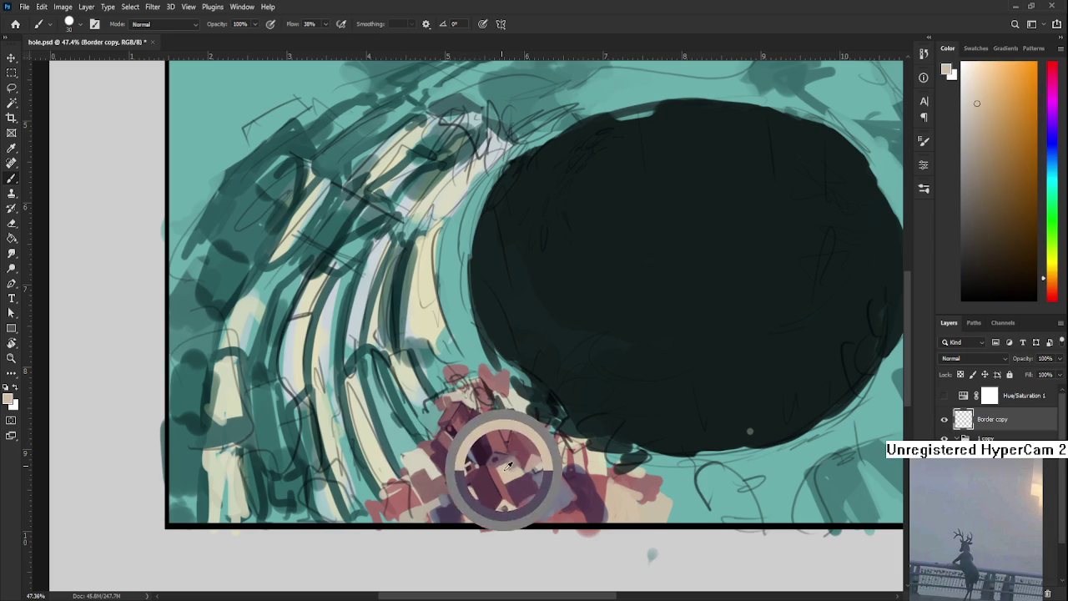
# Shade the rooftops with dark and lighter purple plus light beige-grey
pyautogui.keyDown('alt'); pyautogui.click(457, 453); pyautogui.keyUp('alt')
pyautogui.keyDown('alt'); pyautogui.click(481, 448); pyautogui.keyUp('alt')
pyautogui.keyDown('alt'); pyautogui.click(461, 450); pyautogui.keyUp('alt')
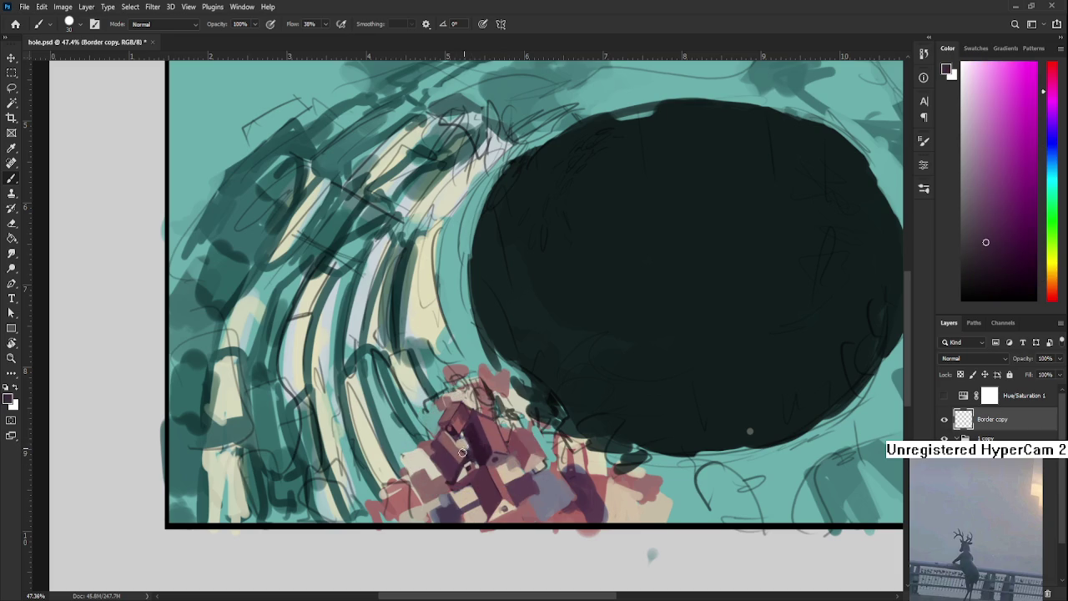
pyautogui.keyDown('alt'); pyautogui.click(465, 448); pyautogui.keyUp('alt')
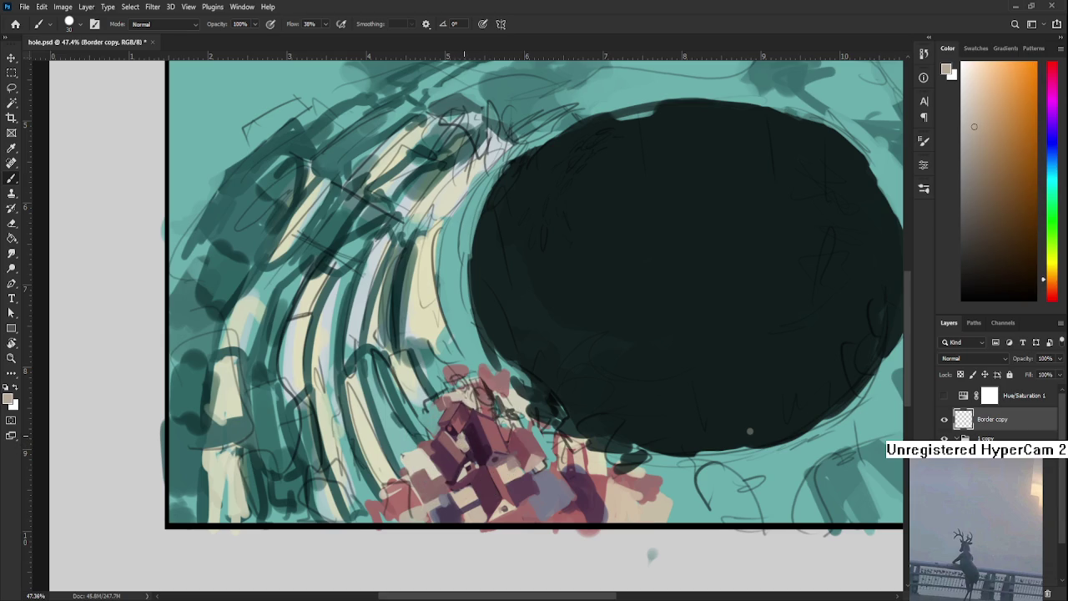
pyautogui.scroll(-5, 403, 414)
pyautogui.scroll(5, 403, 414)
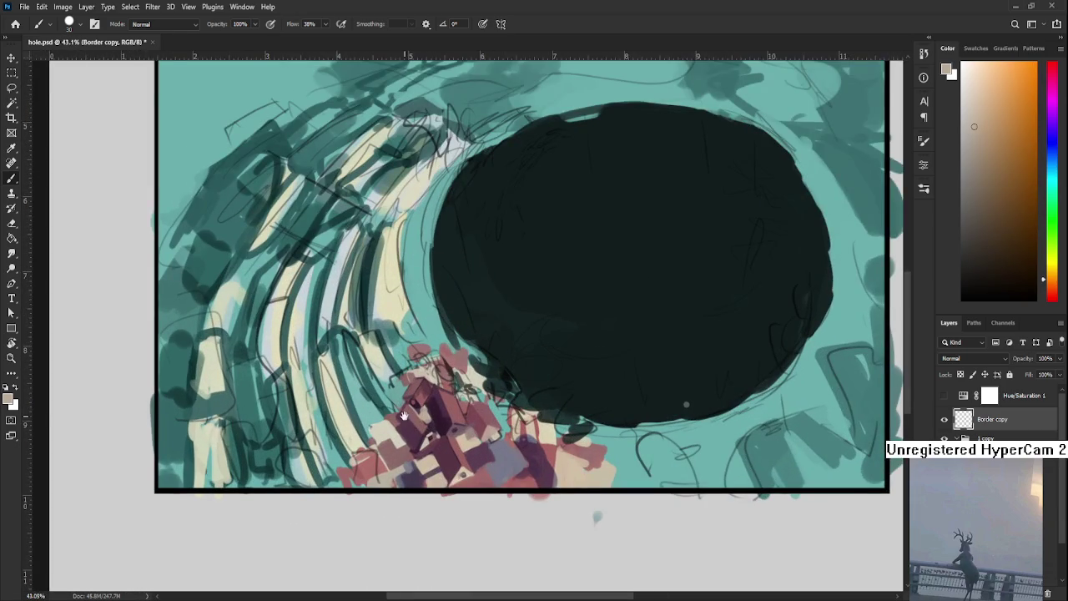
pyautogui.moveTo(403, 415); pyautogui.dragTo(438, 396)
pyautogui.keyDown('alt'); pyautogui.click(451, 458); pyautogui.keyUp('alt')
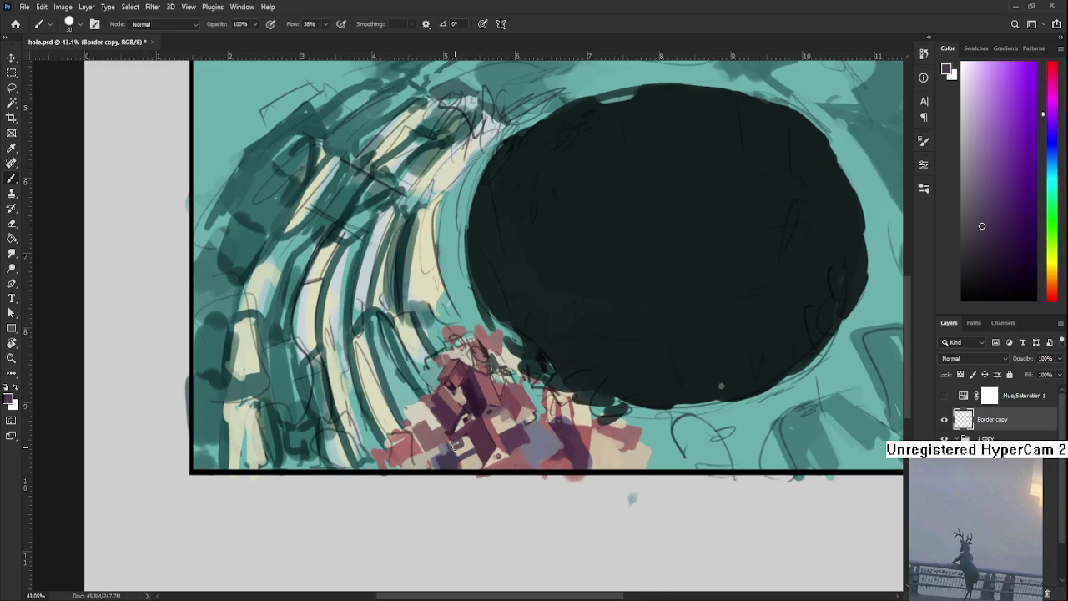
pyautogui.scroll(-3, 452, 446)
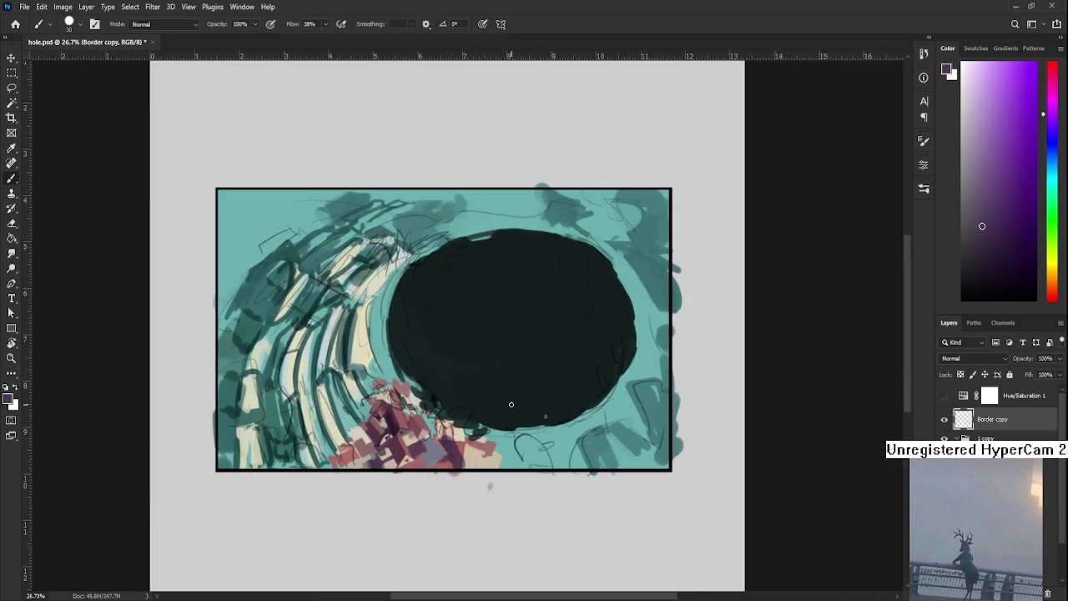
# Dab muted pink and reddish shades sampled from the pink houses
pyautogui.scroll(2, 500, 392)
pyautogui.scroll(-1, 567, 425)
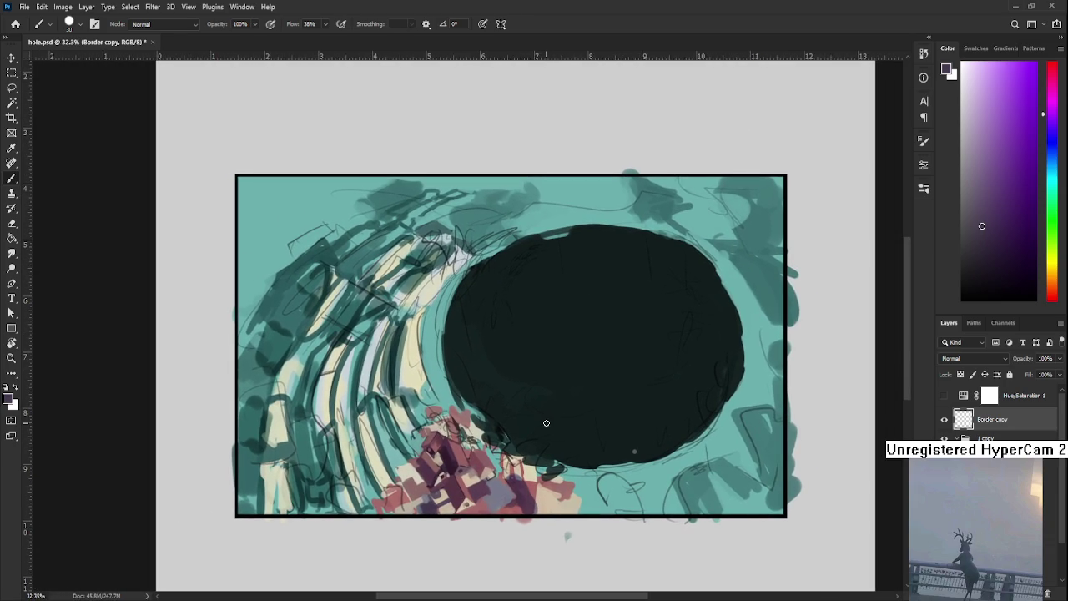
pyautogui.keyDown('alt'); pyautogui.click(435, 491); pyautogui.keyUp('alt')
pyautogui.keyDown('alt'); pyautogui.click(435, 494); pyautogui.keyUp('alt')
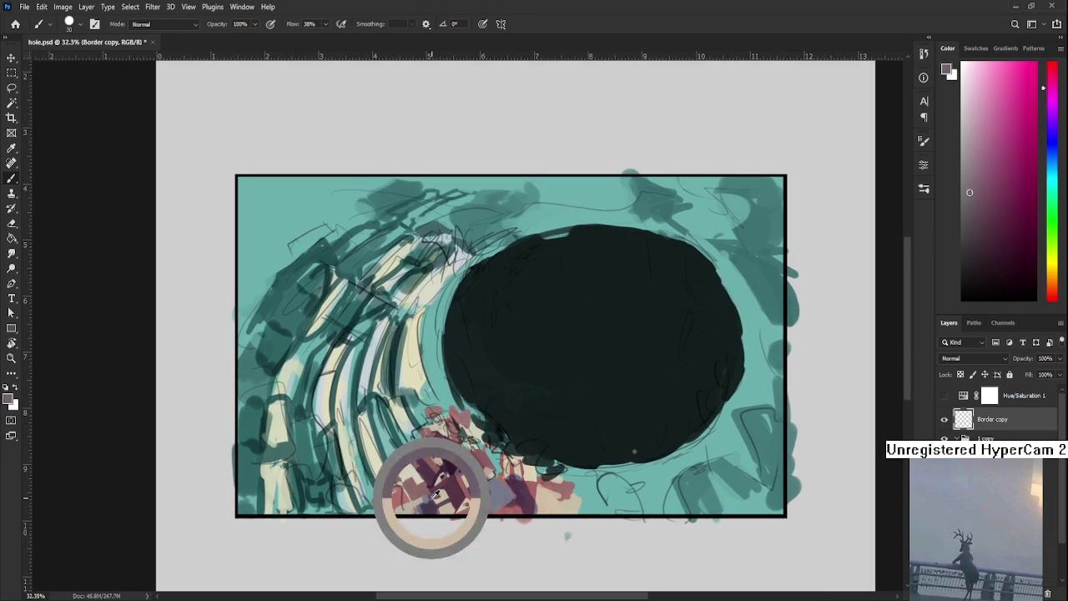
pyautogui.keyDown('alt'); pyautogui.click(435, 496); pyautogui.keyUp('alt')
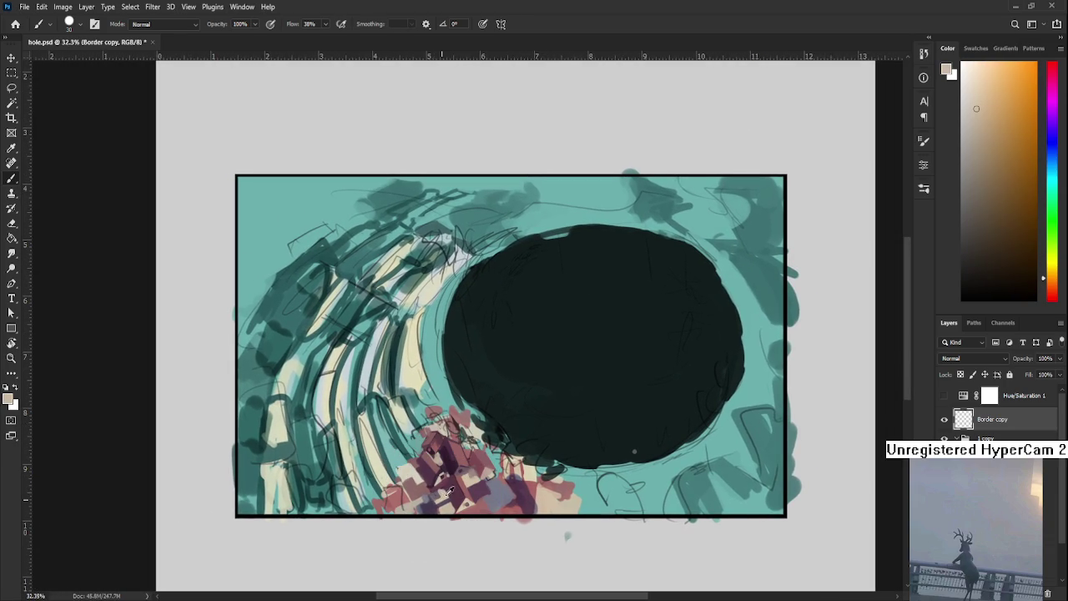
pyautogui.keyDown('alt'); pyautogui.click(441, 489); pyautogui.keyUp('alt')
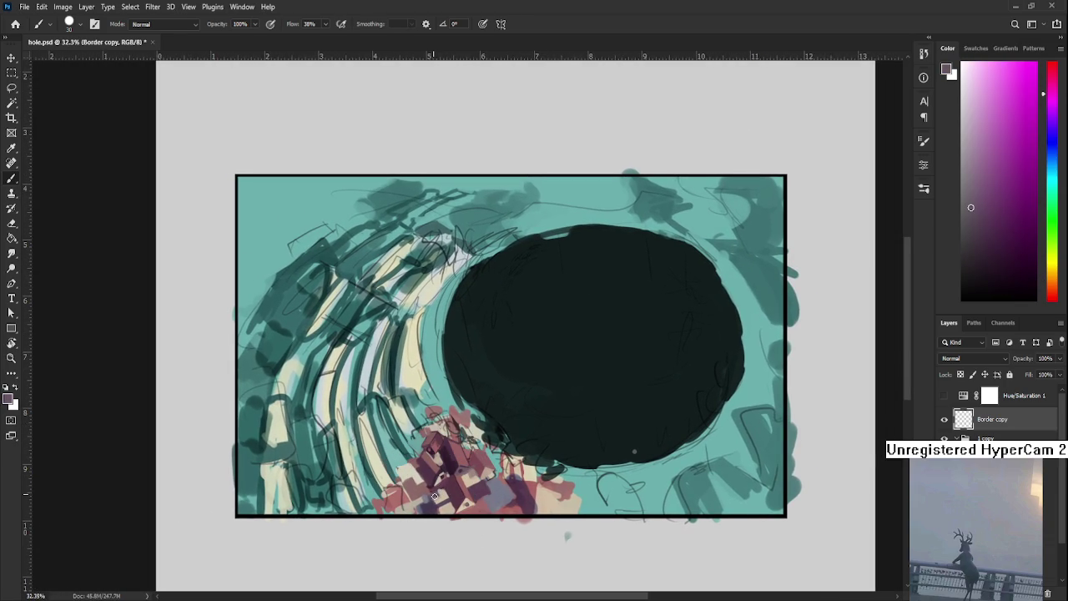
pyautogui.keyDown('alt'); pyautogui.click(438, 475); pyautogui.keyUp('alt')
pyautogui.moveTo(428, 492)
pyautogui.mouseDown()
pyautogui.moveTo(450, 481)
pyautogui.moveTo(427, 464)
pyautogui.mouseUp()
pyautogui.keyDown('alt'); pyautogui.click(460, 445); pyautogui.keyUp('alt')
# Undo the short dark stroke and repaint with cream, orange and dark maroon
pyautogui.hotkey('ctrl', 'z')
pyautogui.keyDown('alt'); pyautogui.click(426, 468); pyautogui.keyUp('alt')
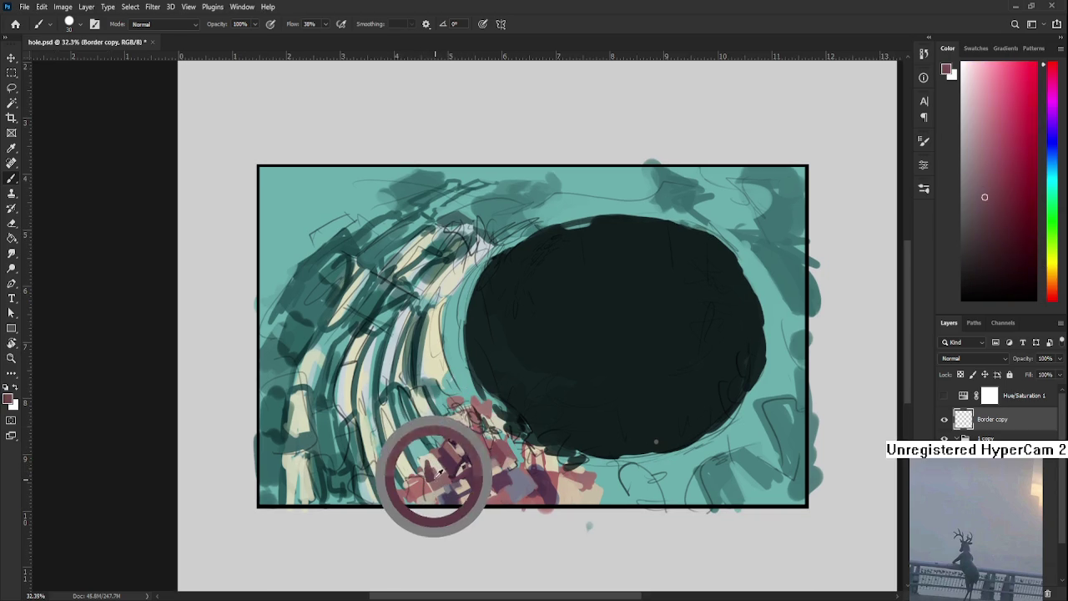
pyautogui.keyDown('alt'); pyautogui.click(436, 473); pyautogui.keyUp('alt')
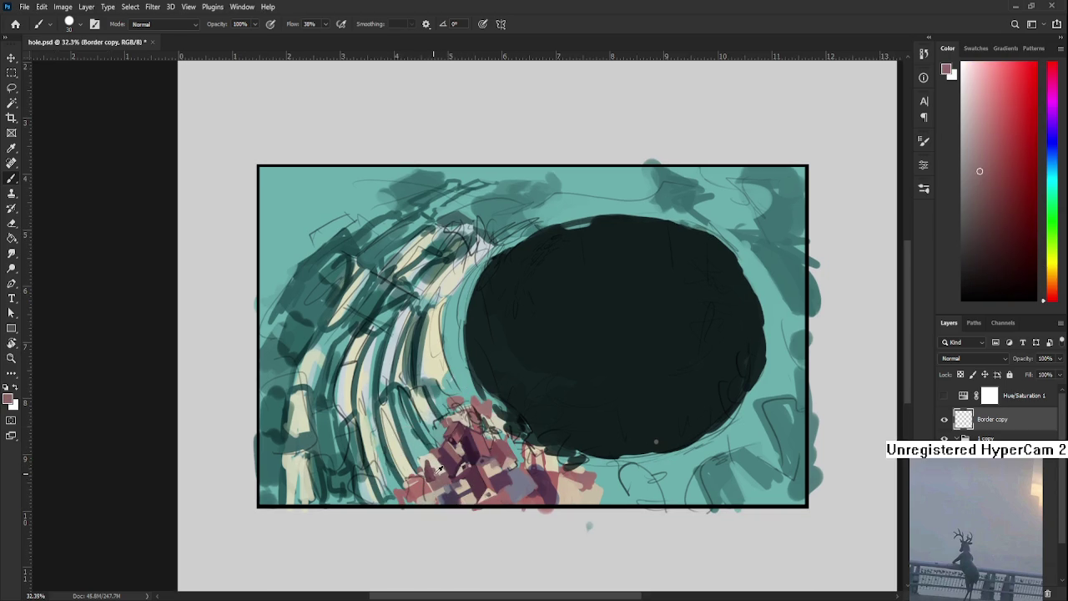
pyautogui.keyDown('alt'); pyautogui.click(432, 461); pyautogui.keyUp('alt')
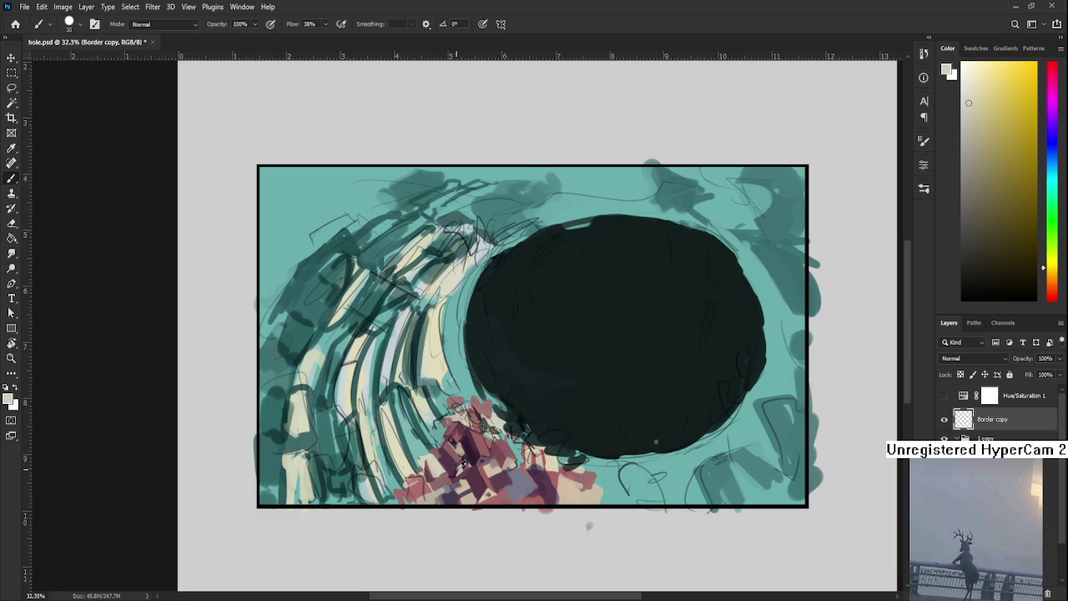
pyautogui.keyDown('alt'); pyautogui.click(435, 472); pyautogui.keyUp('alt')
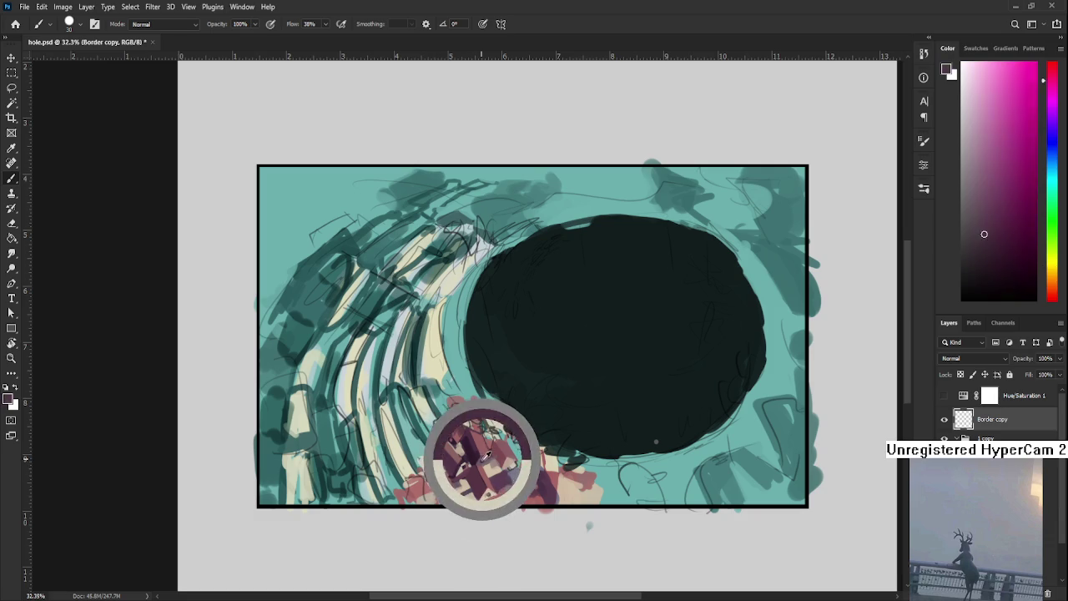
pyautogui.keyDown('alt'); pyautogui.click(430, 467); pyautogui.keyUp('alt')
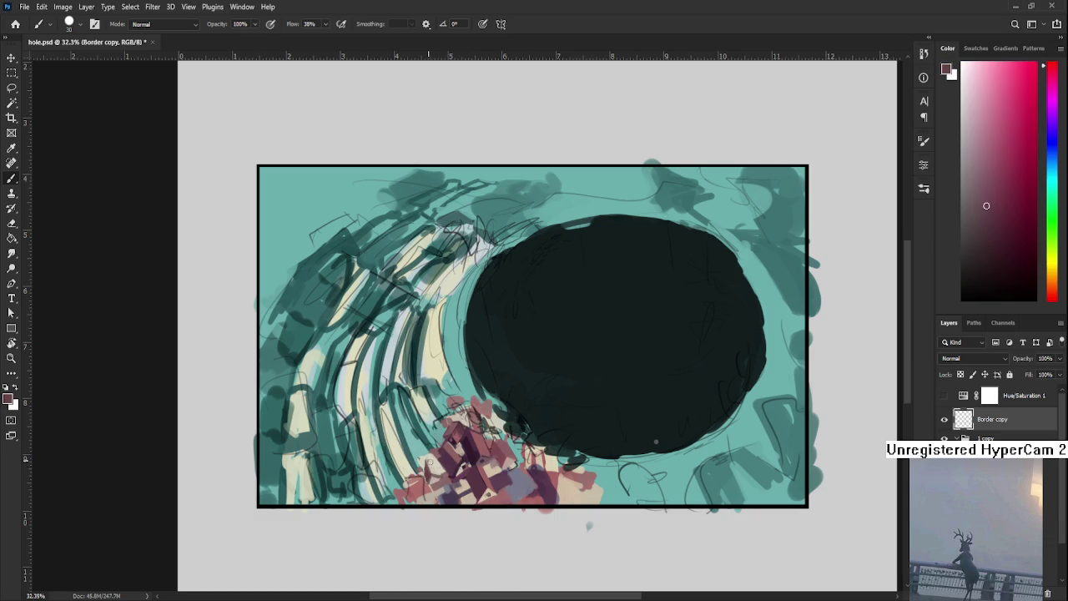
# Add light cream, light orange and pinkish-red touches, then save hole.psd
pyautogui.keyDown('alt'); pyautogui.click(440, 470); pyautogui.keyUp('alt')
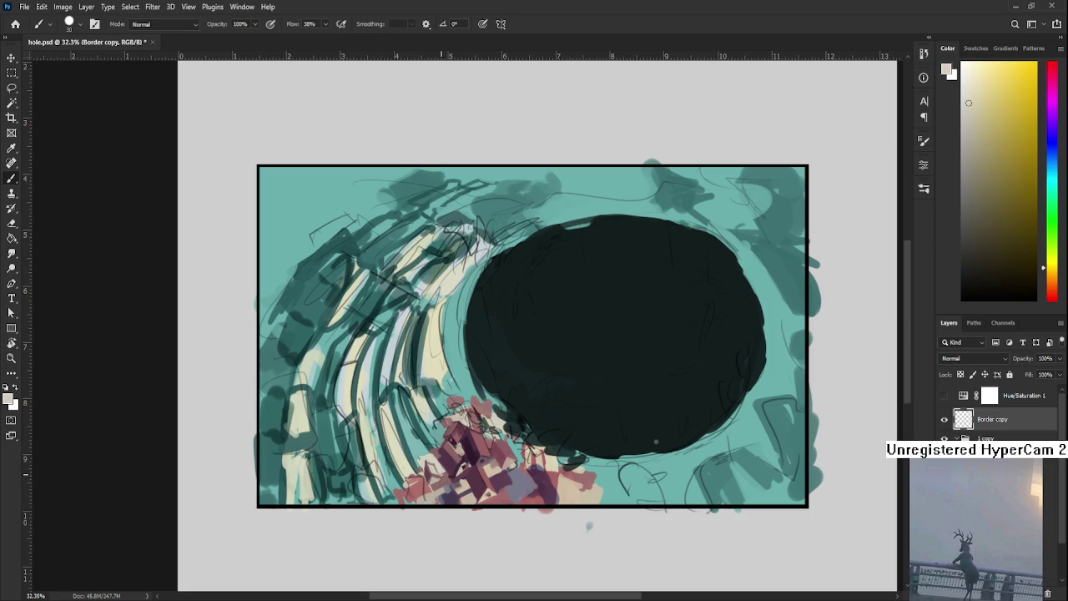
pyautogui.keyDown('alt'); pyautogui.click(446, 483); pyautogui.keyUp('alt')
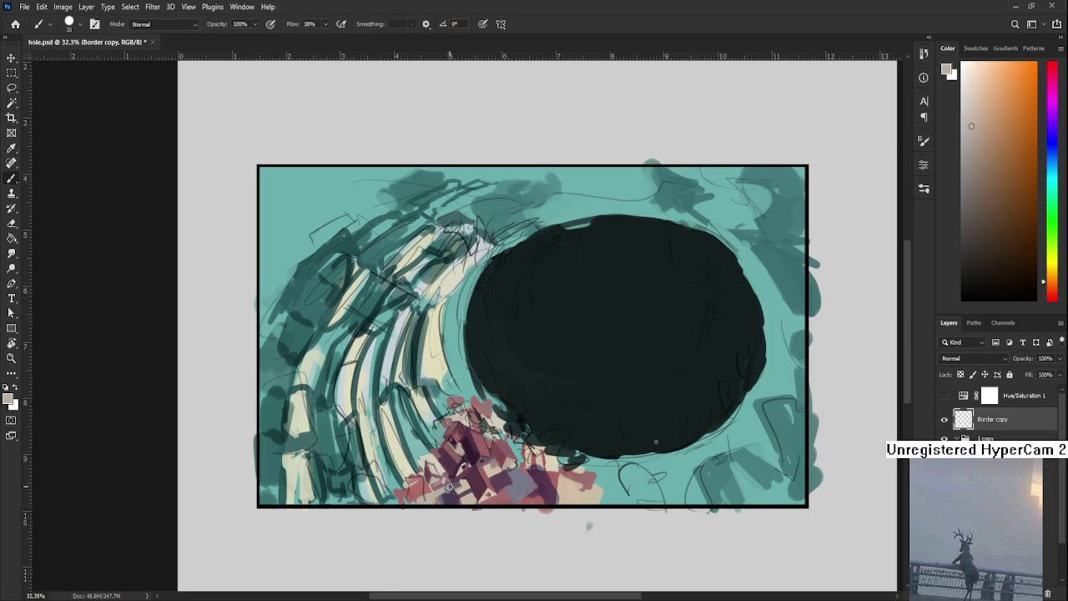
pyautogui.keyDown('alt'); pyautogui.click(441, 483); pyautogui.keyUp('alt')
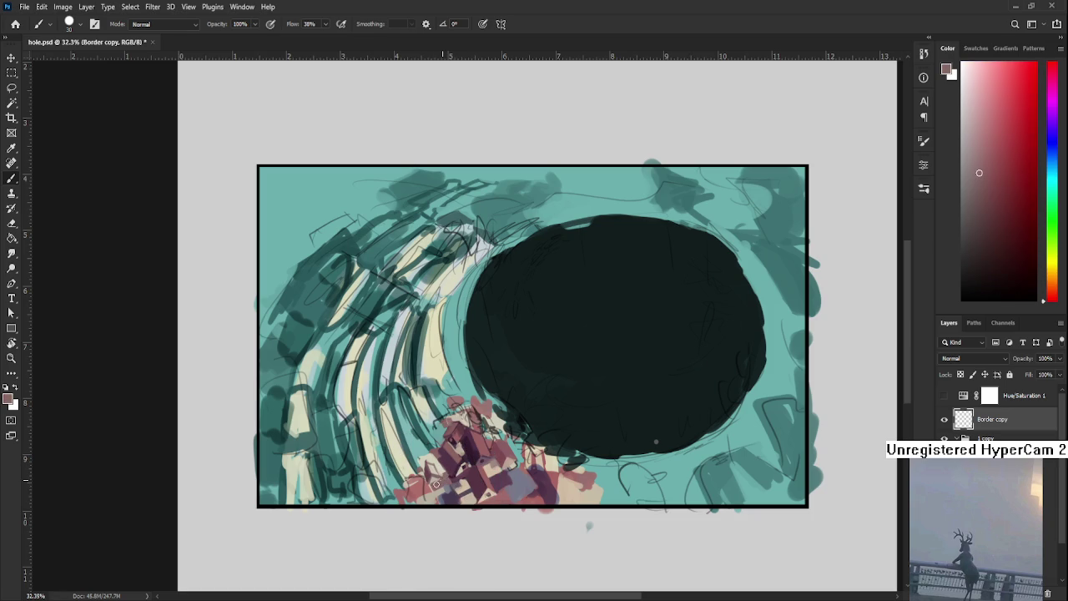
pyautogui.hotkey('ctrl', 's')
# Shrink the brush to size 10 and shade the small house in dark reddish paint
pyautogui.scroll(2, 447, 460)
pyautogui.scroll(3, 448, 460)
pyautogui.keyDown('alt'); pyautogui.click(409, 457); pyautogui.keyUp('alt')
pyautogui.press('[')
pyautogui.press('[')
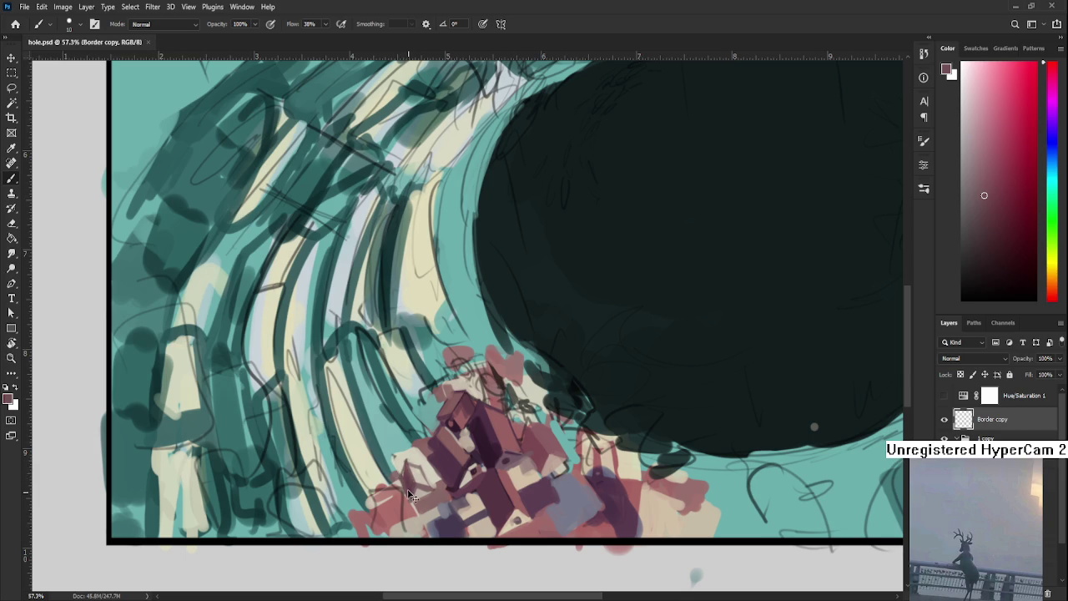
pyautogui.moveTo(401, 465)
pyautogui.mouseDown()
pyautogui.moveTo(413, 478)
pyautogui.moveTo(401, 492)
pyautogui.mouseUp()
# Touch up the house with sampled cream, warm grey, yellow-cream and mauve-red tones
pyautogui.keyDown('alt'); pyautogui.click(406, 442); pyautogui.keyUp('alt')
pyautogui.keyDown('alt'); pyautogui.click(427, 477); pyautogui.keyUp('alt')
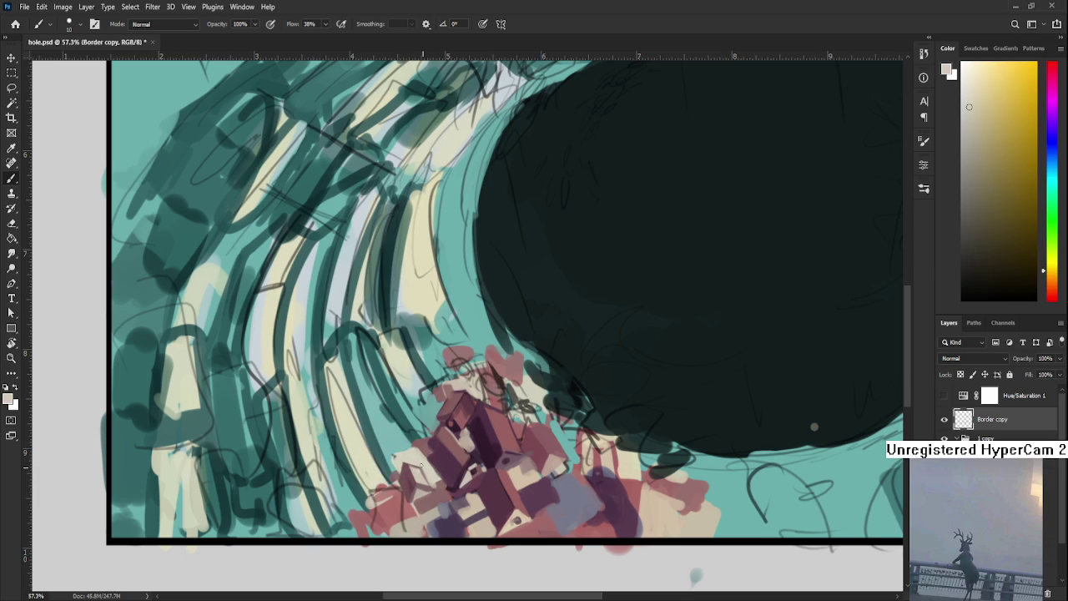
pyautogui.keyDown('alt'); pyautogui.click(422, 492); pyautogui.keyUp('alt')
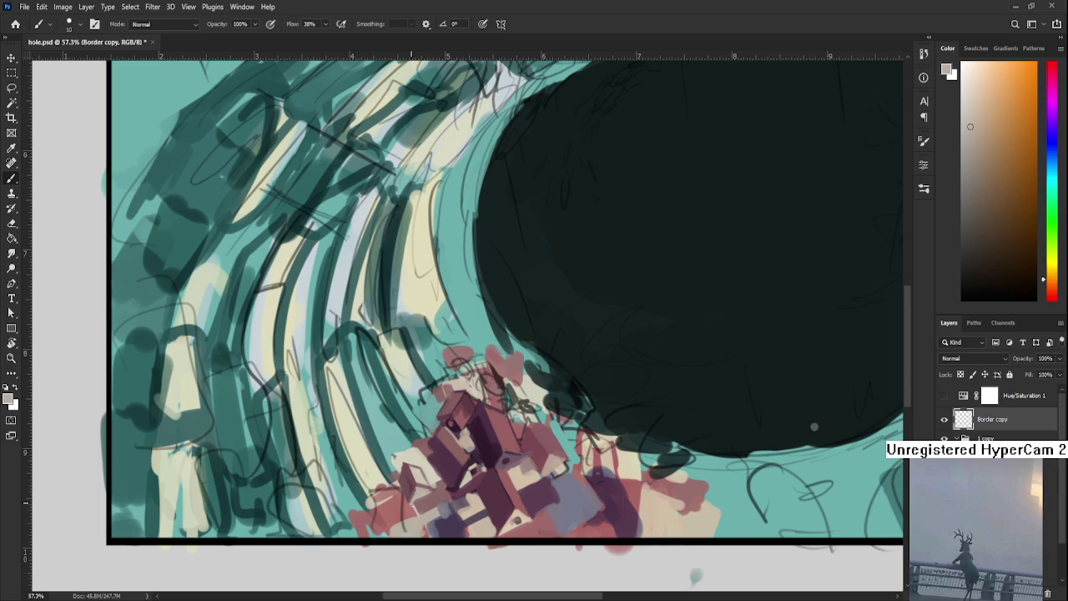
pyautogui.keyDown('alt'); pyautogui.click(417, 490); pyautogui.keyUp('alt')
pyautogui.keyDown('alt'); pyautogui.click(407, 489); pyautogui.keyUp('alt')
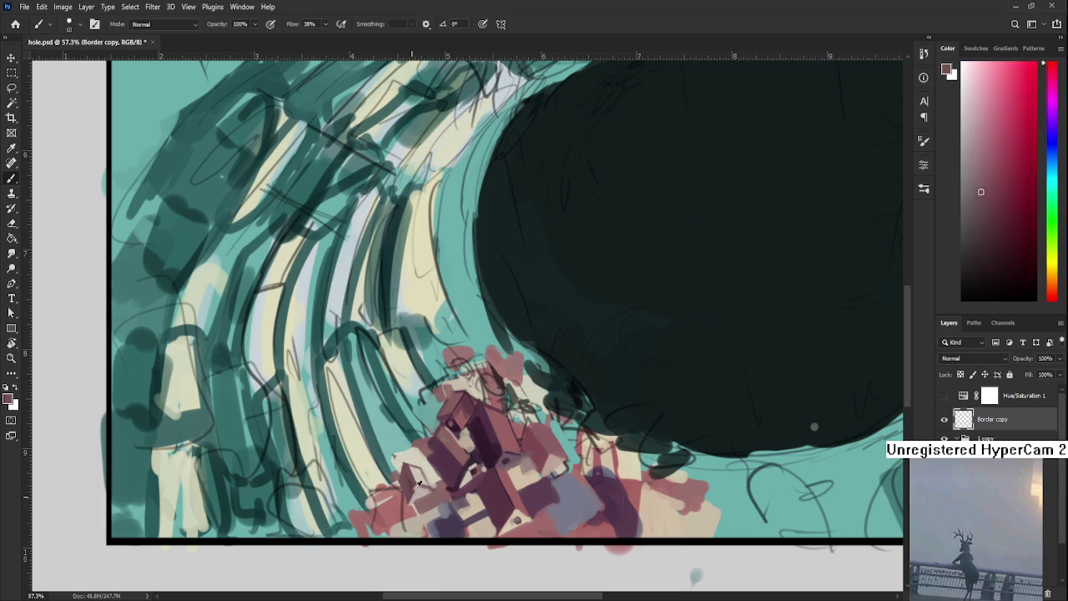
pyautogui.keyDown('alt'); pyautogui.click(406, 506); pyautogui.keyUp('alt')
pyautogui.keyDown('alt'); pyautogui.click(418, 492); pyautogui.keyUp('alt')
pyautogui.keyDown('alt'); pyautogui.click(436, 477); pyautogui.keyUp('alt')
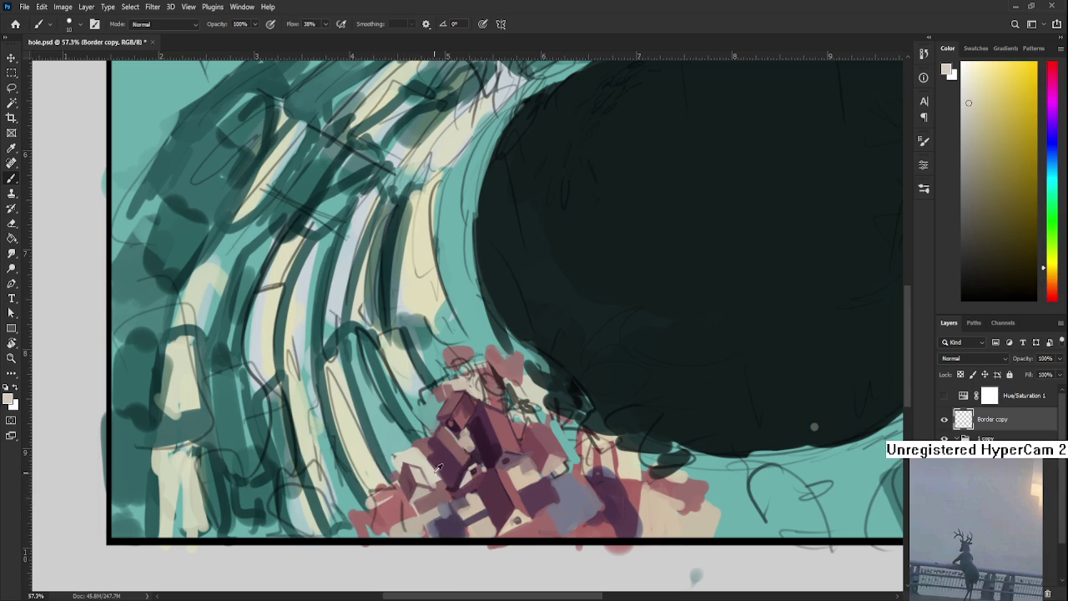
pyautogui.keyDown('alt'); pyautogui.click(444, 488); pyautogui.keyUp('alt')
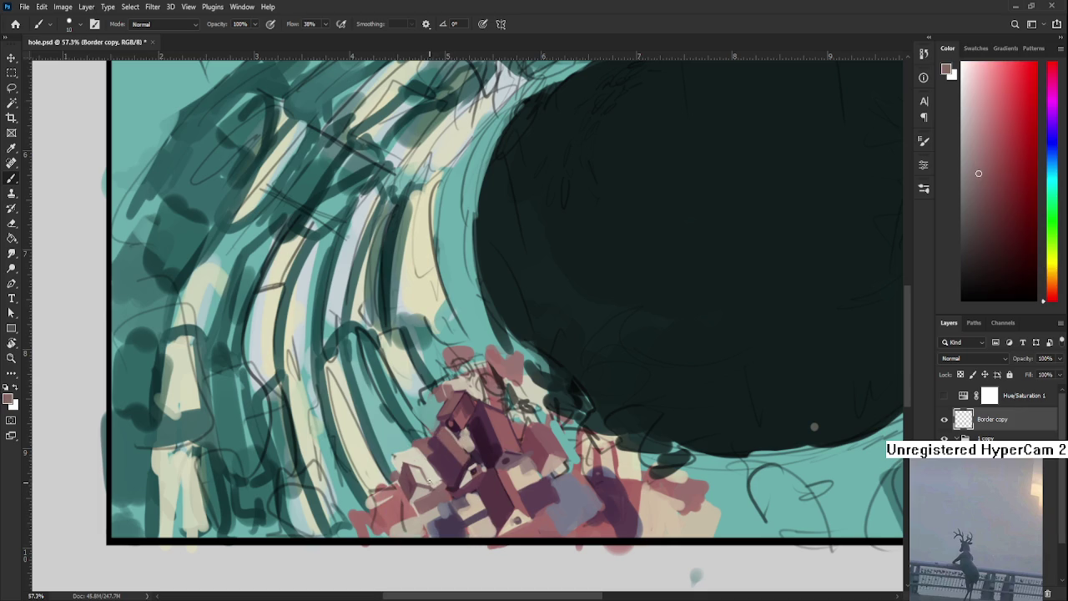
# Dab mauve over the cream roof, then zoom out and sample light peach from the buildings
pyautogui.moveTo(431, 481)
pyautogui.mouseDown()
pyautogui.moveTo(427, 474)
pyautogui.moveTo(439, 478)
pyautogui.mouseUp()
pyautogui.scroll(-3, 459, 482)
pyautogui.moveTo(575, 443); pyautogui.dragTo(534, 444)
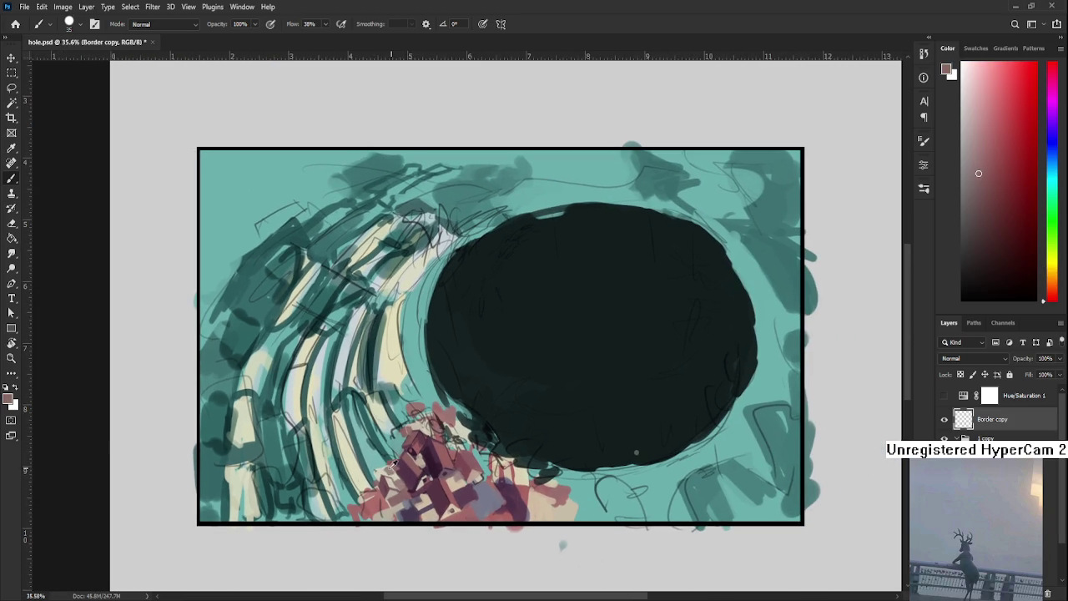
pyautogui.keyDown('alt'); pyautogui.click(380, 466); pyautogui.keyUp('alt')
pyautogui.keyDown('alt'); pyautogui.click(390, 474); pyautogui.keyUp('alt')
pyautogui.keyDown('alt'); pyautogui.click(382, 471); pyautogui.keyUp('alt')
# Sample teal and mauve-pink tones from around the houses
pyautogui.keyDown('alt'); pyautogui.click(374, 464); pyautogui.keyUp('alt')
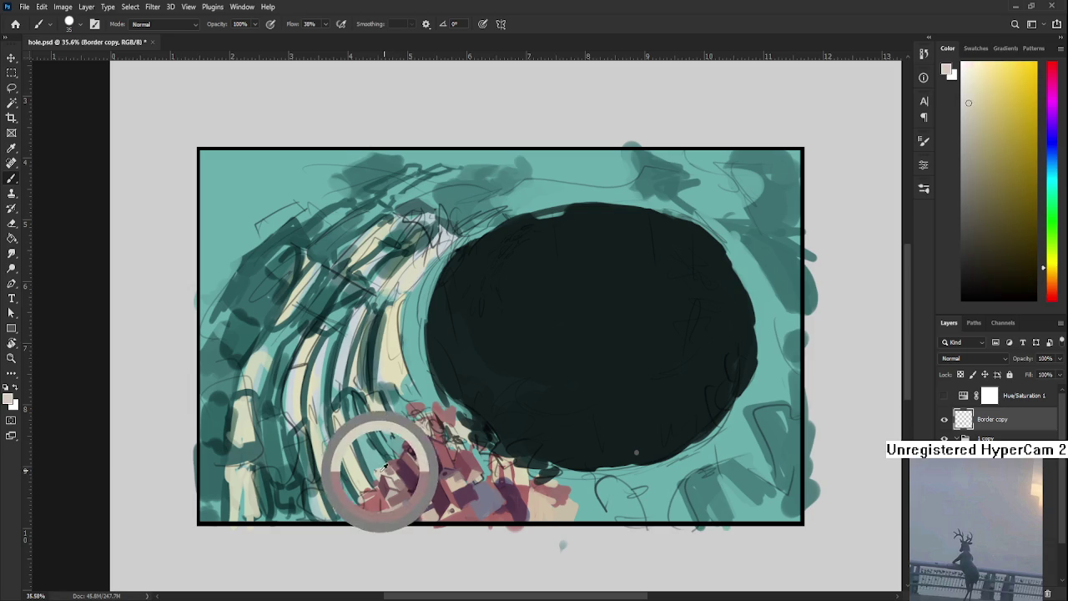
pyautogui.keyDown('alt'); pyautogui.click(377, 476); pyautogui.keyUp('alt')
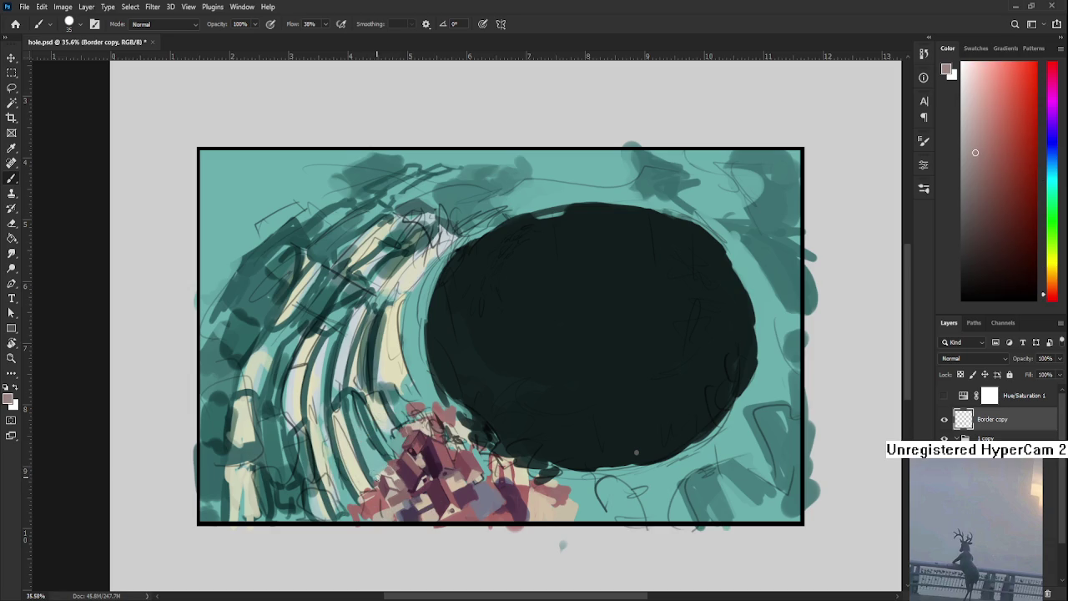
pyautogui.keyDown('alt'); pyautogui.click(387, 468); pyautogui.keyUp('alt')
pyautogui.keyDown('alt'); pyautogui.click(384, 465); pyautogui.keyUp('alt')
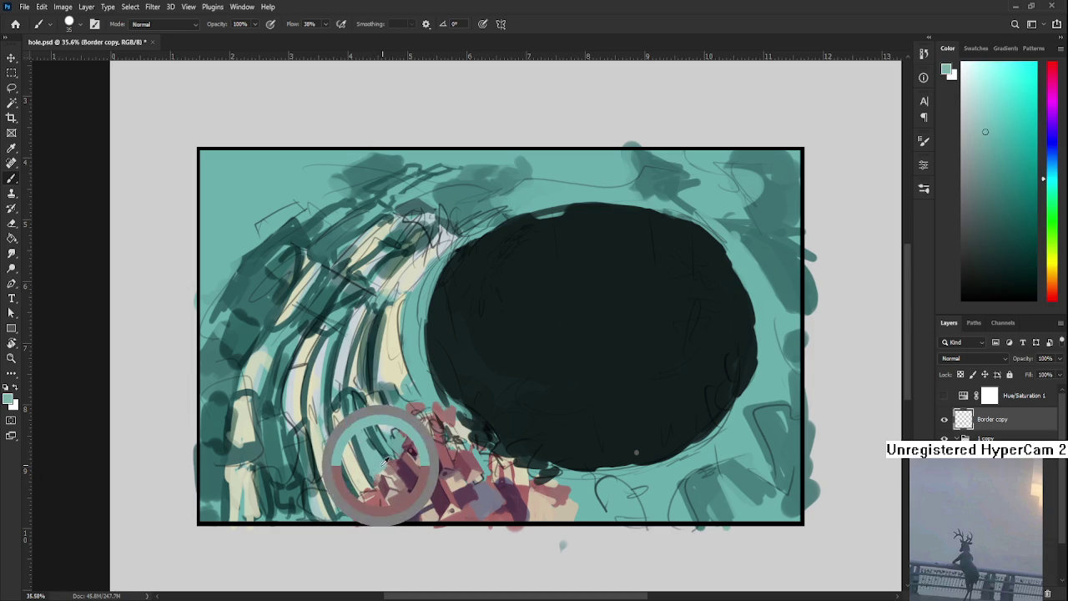
pyautogui.keyDown('alt'); pyautogui.click(406, 459); pyautogui.keyUp('alt')
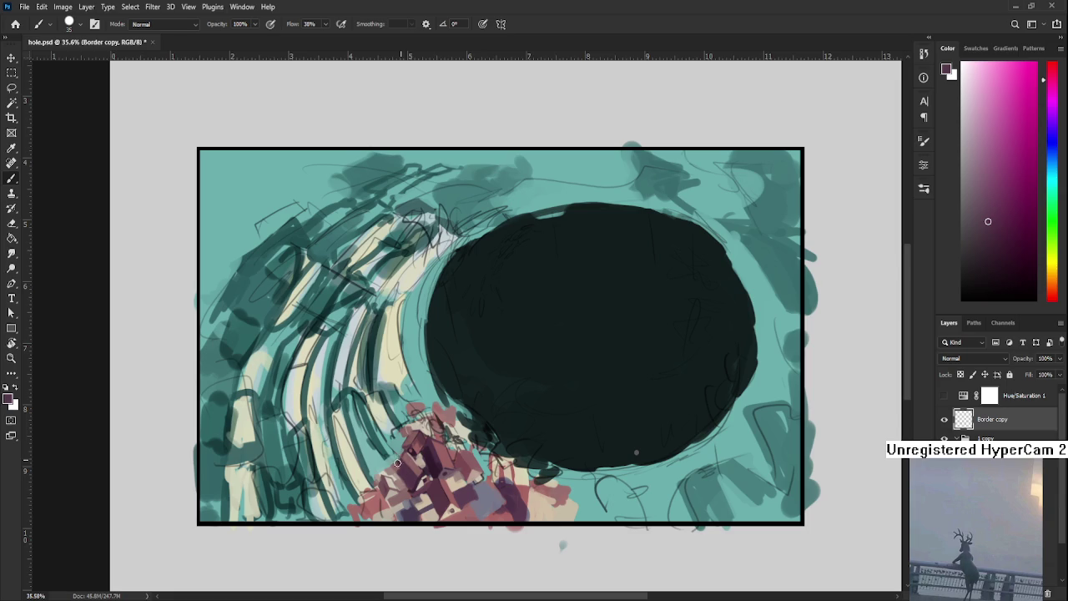
pyautogui.keyDown('alt'); pyautogui.click(406, 469); pyautogui.keyUp('alt')
# Sample dark purple, muted peach and dark mauve, then hide and reshow the Border frame
pyautogui.scroll(-2, 417, 459)
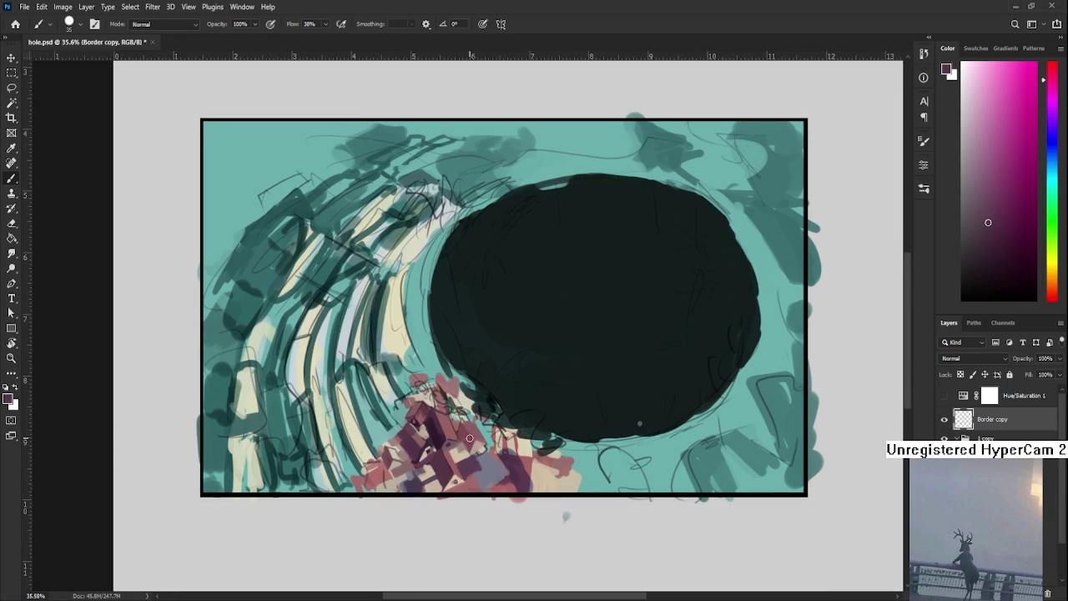
pyautogui.keyDown('alt'); pyautogui.click(435, 467); pyautogui.keyUp('alt')
pyautogui.keyDown('alt'); pyautogui.click(403, 483); pyautogui.keyUp('alt')
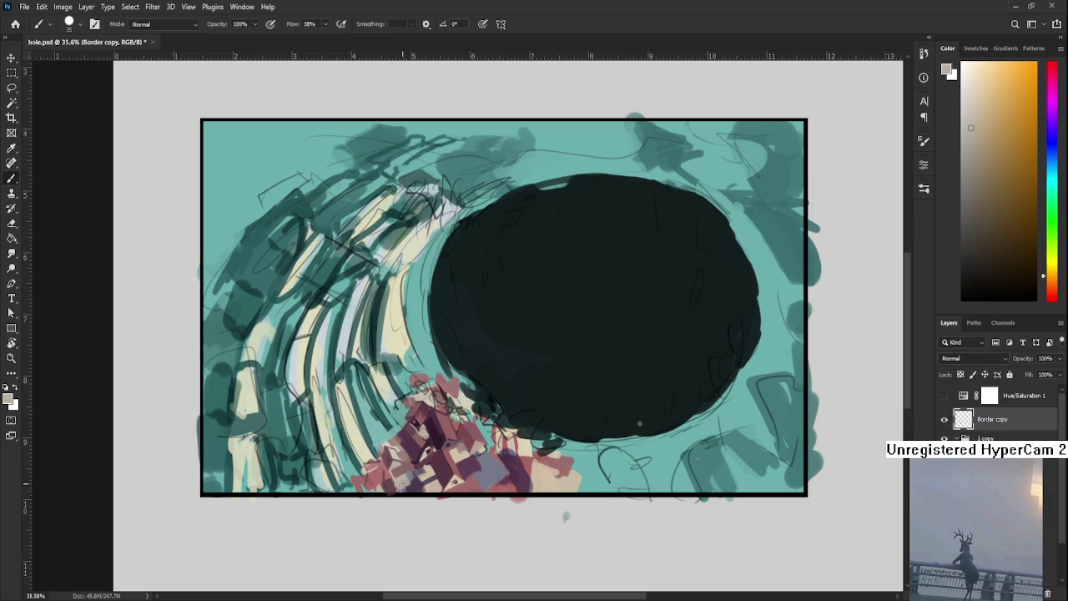
pyautogui.keyDown('alt'); pyautogui.click(401, 485); pyautogui.keyUp('alt')
pyautogui.keyDown('alt'); pyautogui.click(394, 479); pyautogui.keyUp('alt')
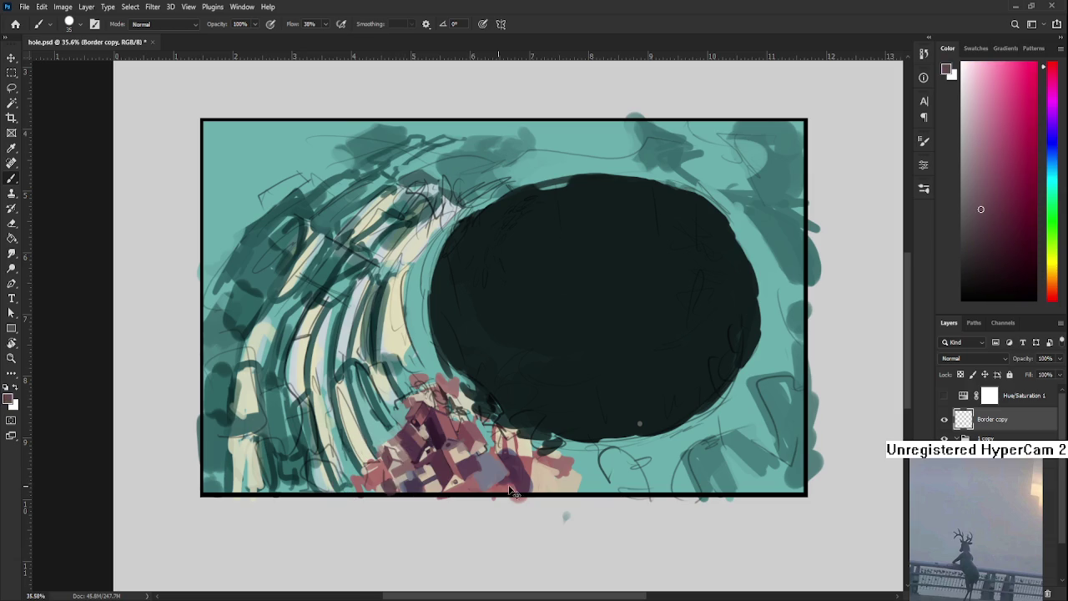
pyautogui.click(943, 419)
pyautogui.click(943, 418)
# Copy a rectangle around the lower-left buildings to Layer 9, then select Hue/Saturation 2
pyautogui.press('m')
pyautogui.moveTo(333, 335); pyautogui.dragTo(618, 490)
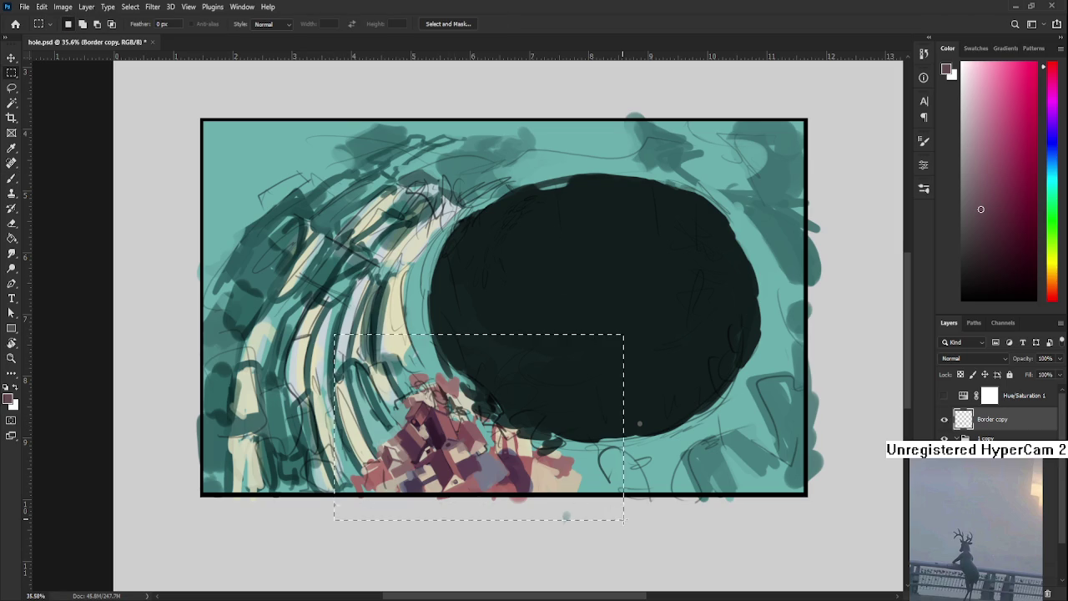
pyautogui.hotkey('ctrl', 'j')
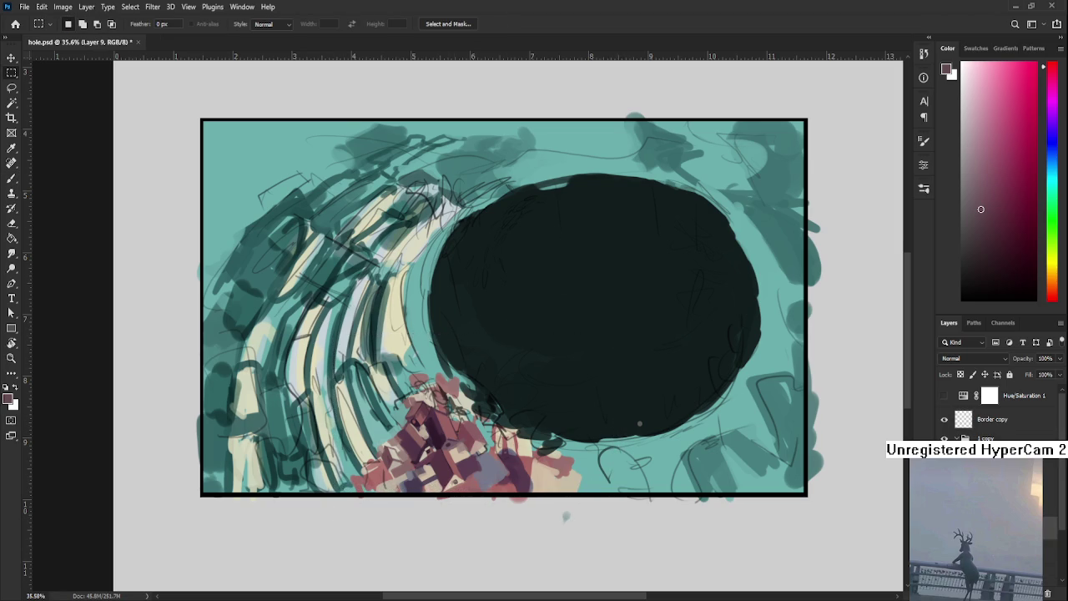
pyautogui.click(952, 398)
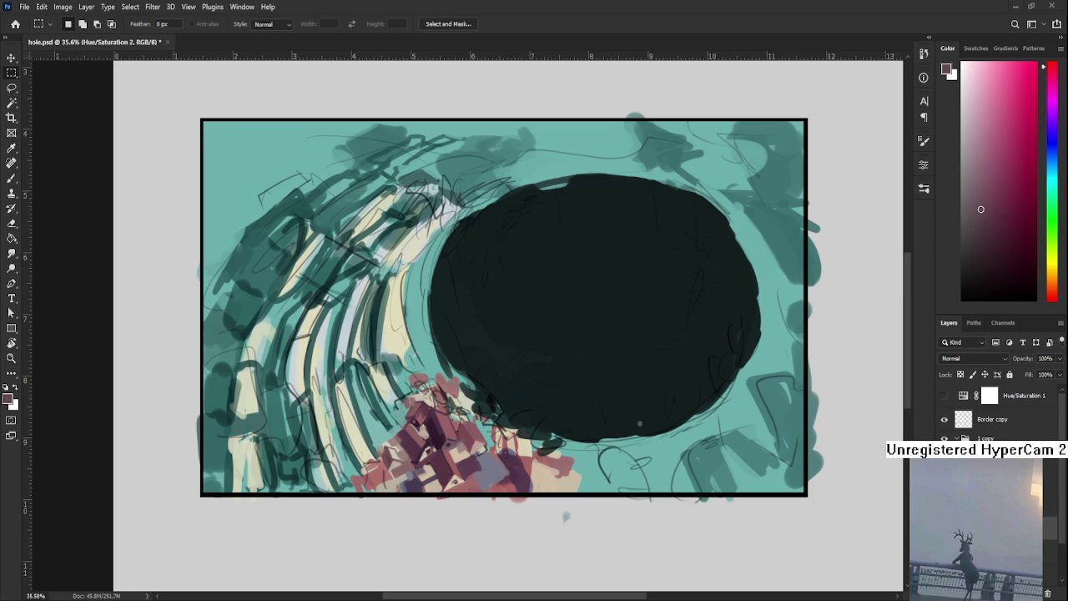
pyautogui.scroll(2, 392, 475)
pyautogui.press('b')
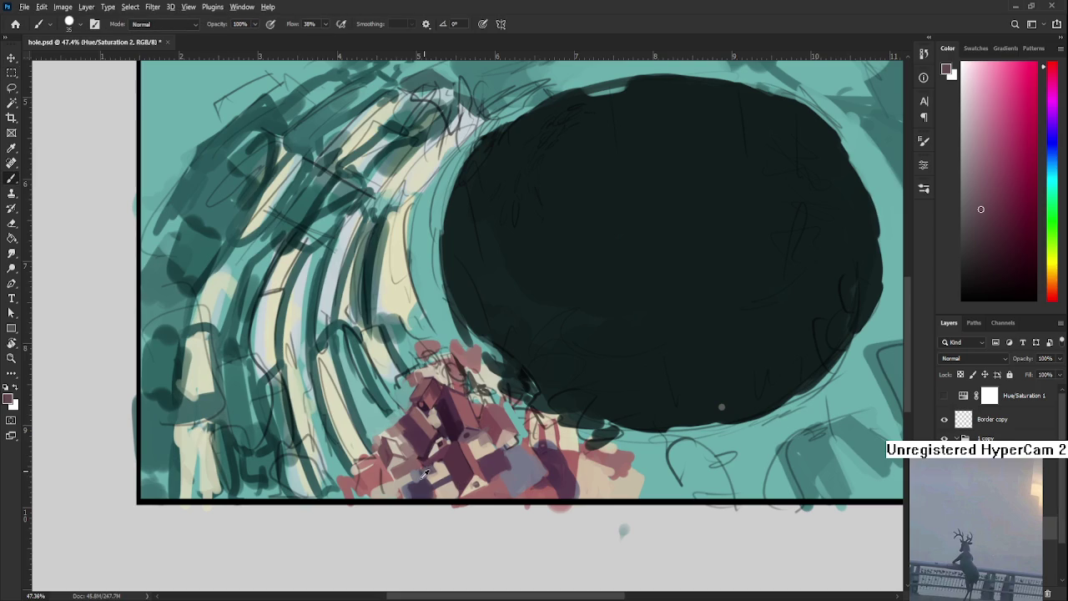
# Reshape the rooftops with red-brown, light pink and dark purple strokes sampled from them
pyautogui.keyDown('alt'); pyautogui.click(407, 469); pyautogui.keyUp('alt')
pyautogui.keyDown('alt'); pyautogui.click(420, 472); pyautogui.keyUp('alt')
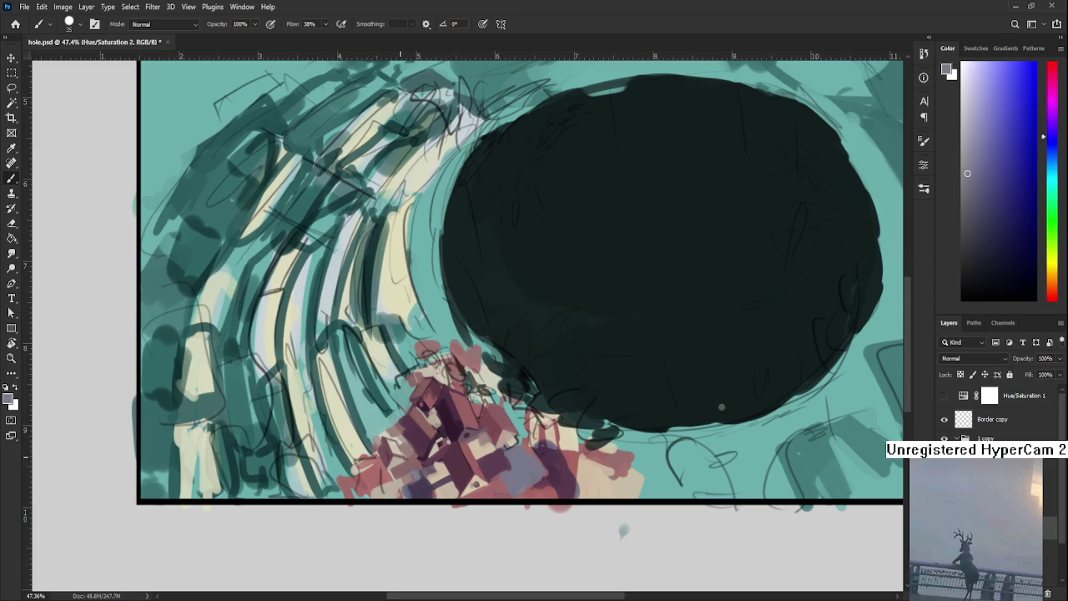
pyautogui.moveTo(450, 432); pyautogui.dragTo(484, 428)
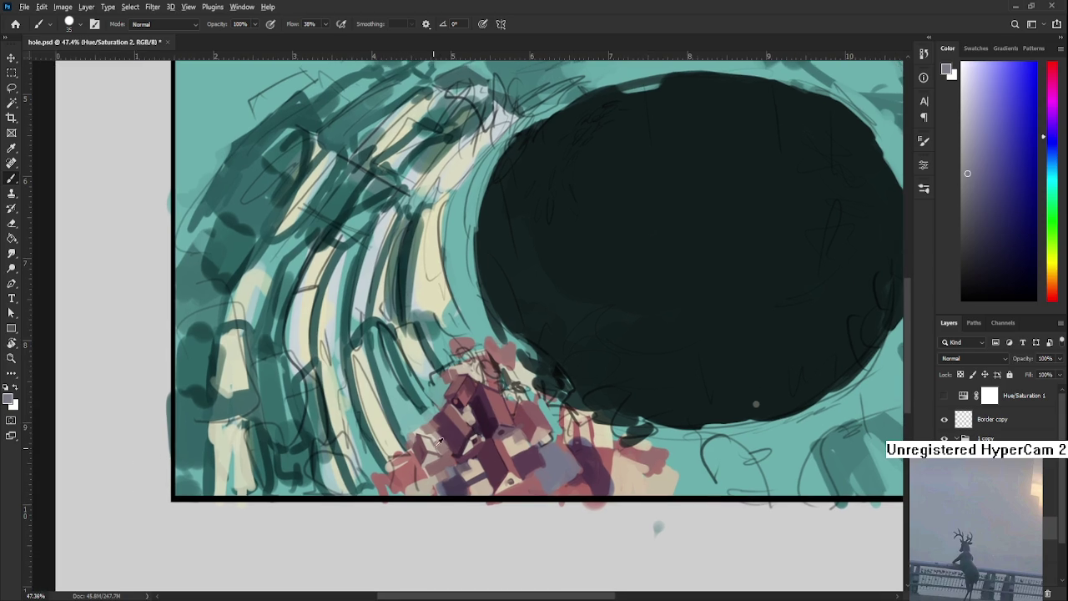
pyautogui.keyDown('alt'); pyautogui.click(427, 446); pyautogui.keyUp('alt')
pyautogui.keyDown('alt'); pyautogui.click(424, 443); pyautogui.keyUp('alt')
pyautogui.moveTo(392, 479)
pyautogui.mouseDown()
pyautogui.moveTo(408, 473)
pyautogui.moveTo(409, 456)
pyautogui.mouseUp()
pyautogui.keyDown('alt'); pyautogui.click(409, 473); pyautogui.keyUp('alt')
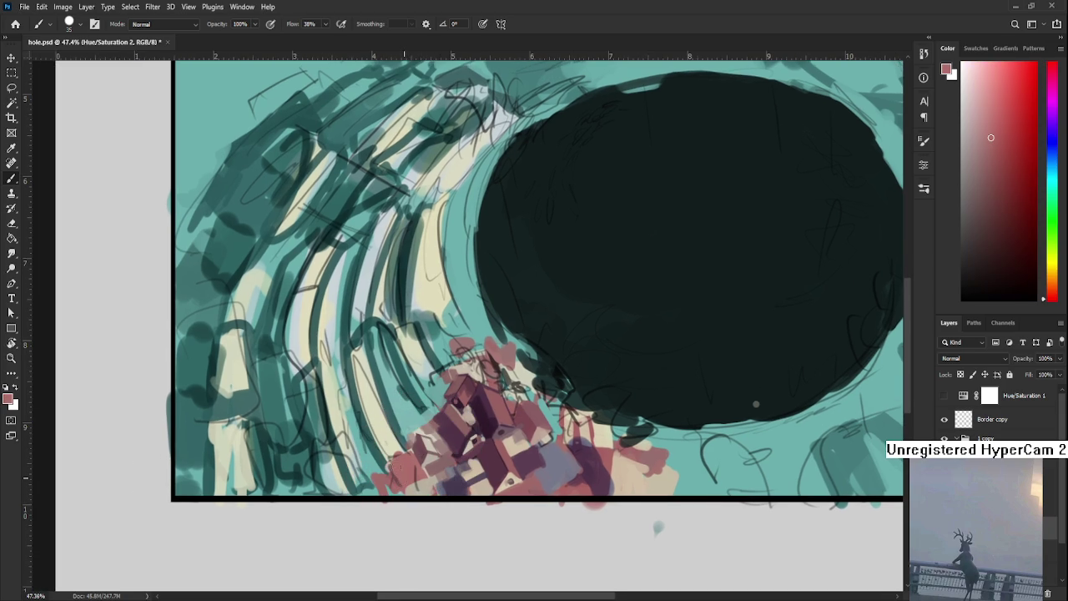
pyautogui.keyDown('alt'); pyautogui.click(453, 484); pyautogui.keyUp('alt')
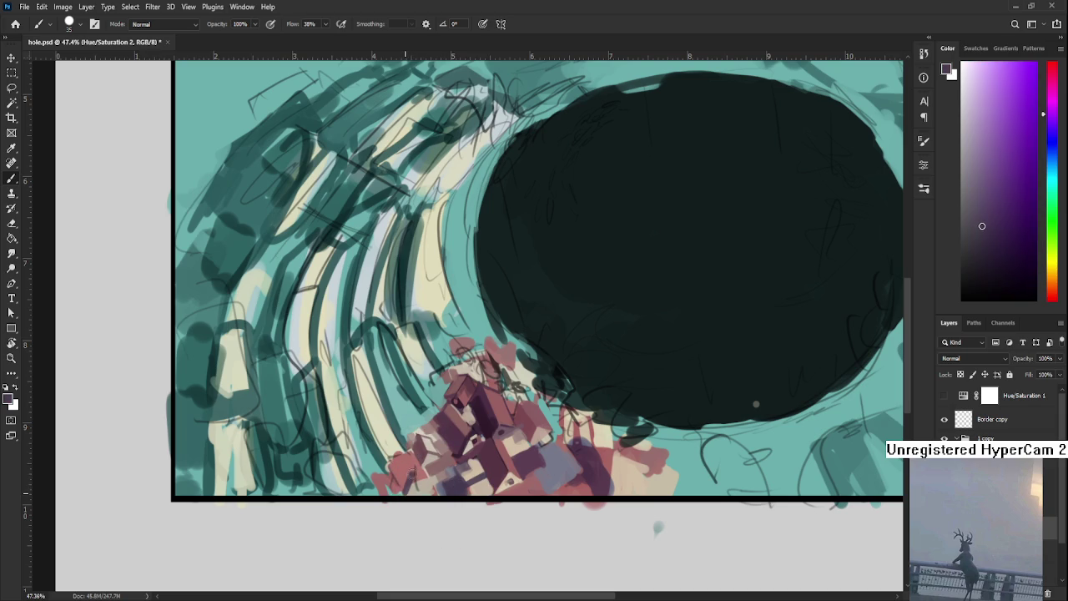
pyautogui.moveTo(421, 485); pyautogui.dragTo(412, 486)
pyautogui.keyDown('alt'); pyautogui.click(410, 469); pyautogui.keyUp('alt')
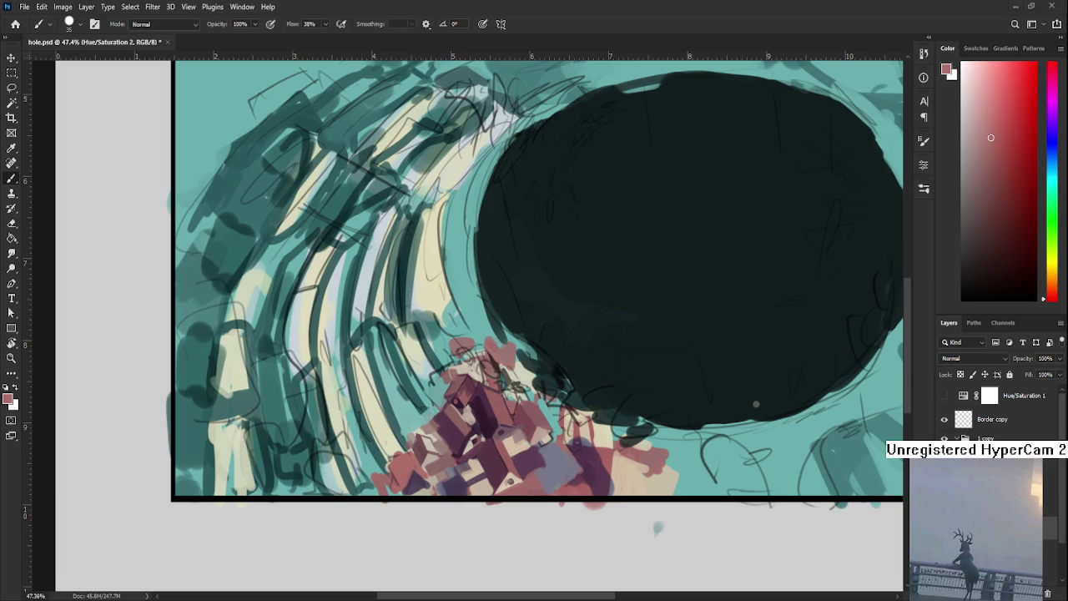
# Sample pink, teal, pale beige and orange-beige tones from the buildings
pyautogui.keyDown('alt'); pyautogui.click(442, 423); pyautogui.keyUp('alt')
pyautogui.keyDown('alt'); pyautogui.click(441, 423); pyautogui.keyUp('alt')
pyautogui.keyDown('alt'); pyautogui.click(444, 417); pyautogui.keyUp('alt')
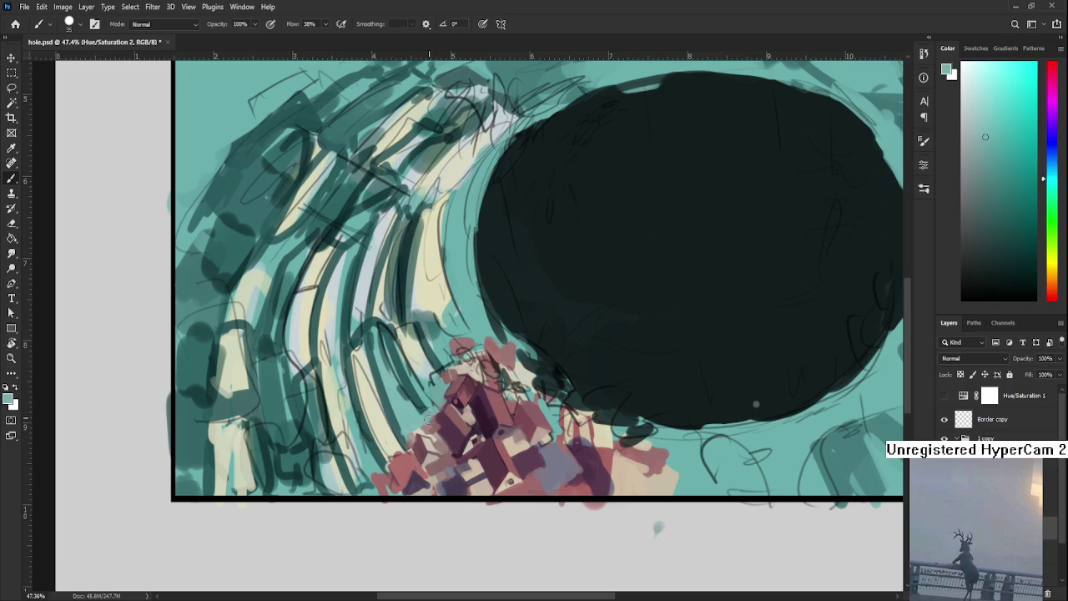
pyautogui.keyDown('alt'); pyautogui.click(437, 427); pyautogui.keyUp('alt')
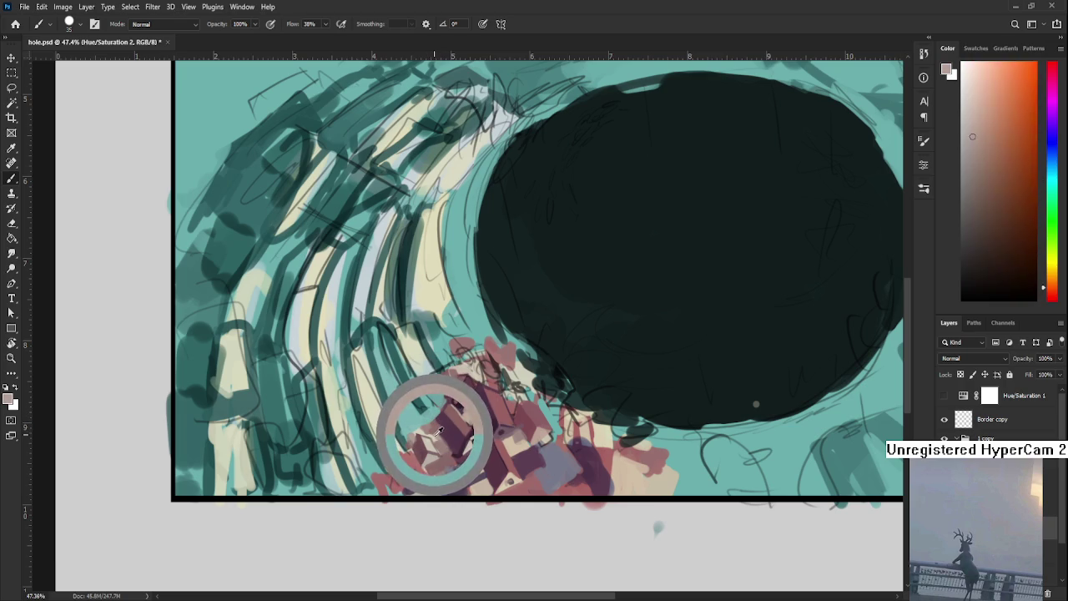
pyautogui.keyDown('alt'); pyautogui.click(432, 432); pyautogui.keyUp('alt')
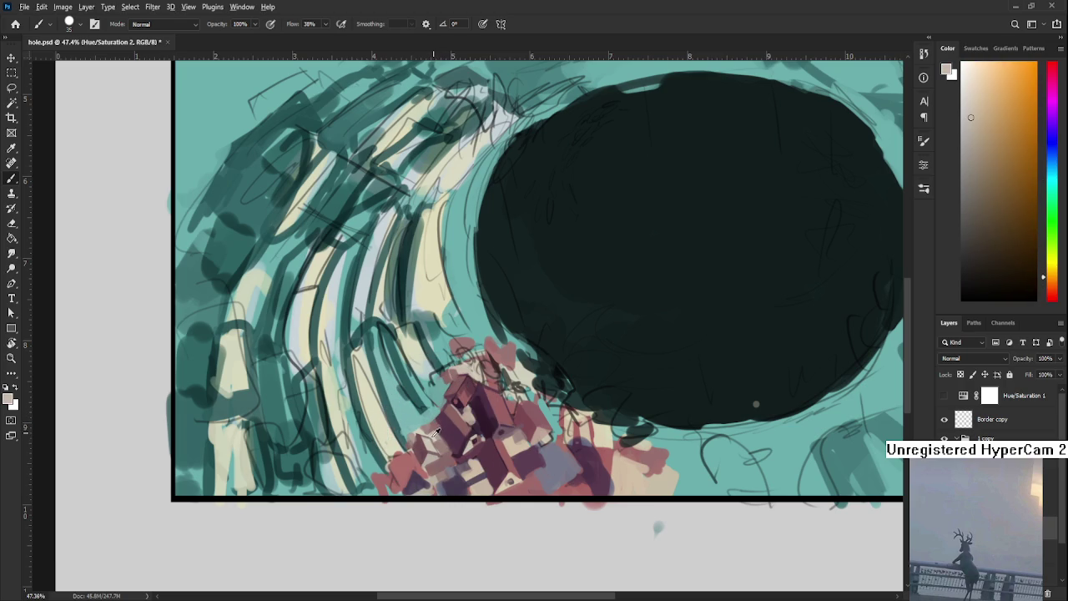
pyautogui.keyDown('alt'); pyautogui.click(430, 432); pyautogui.keyUp('alt')
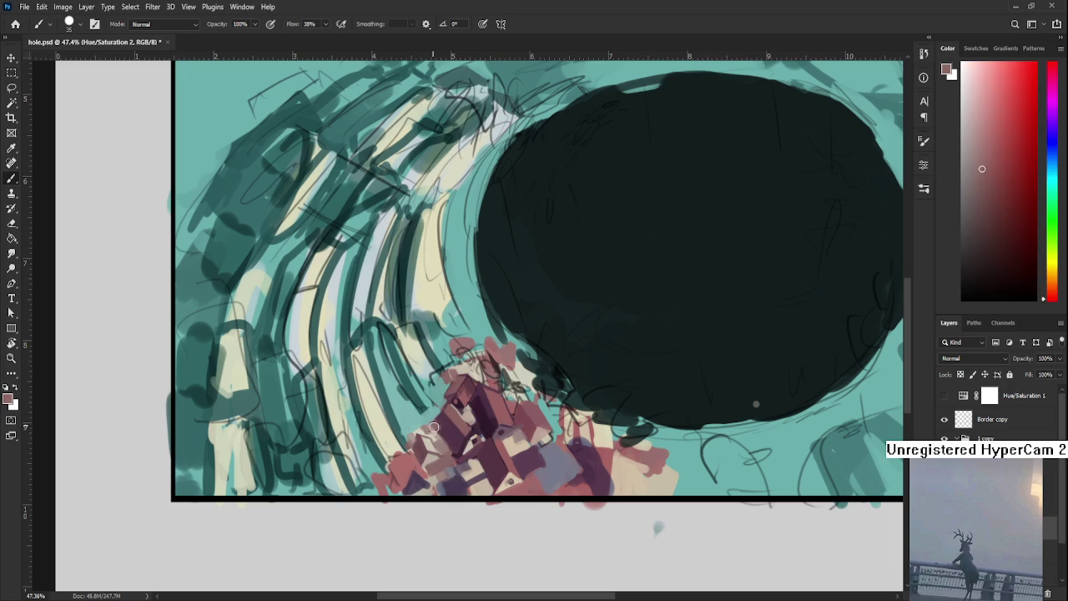
pyautogui.keyDown('alt'); pyautogui.click(408, 434); pyautogui.keyUp('alt')
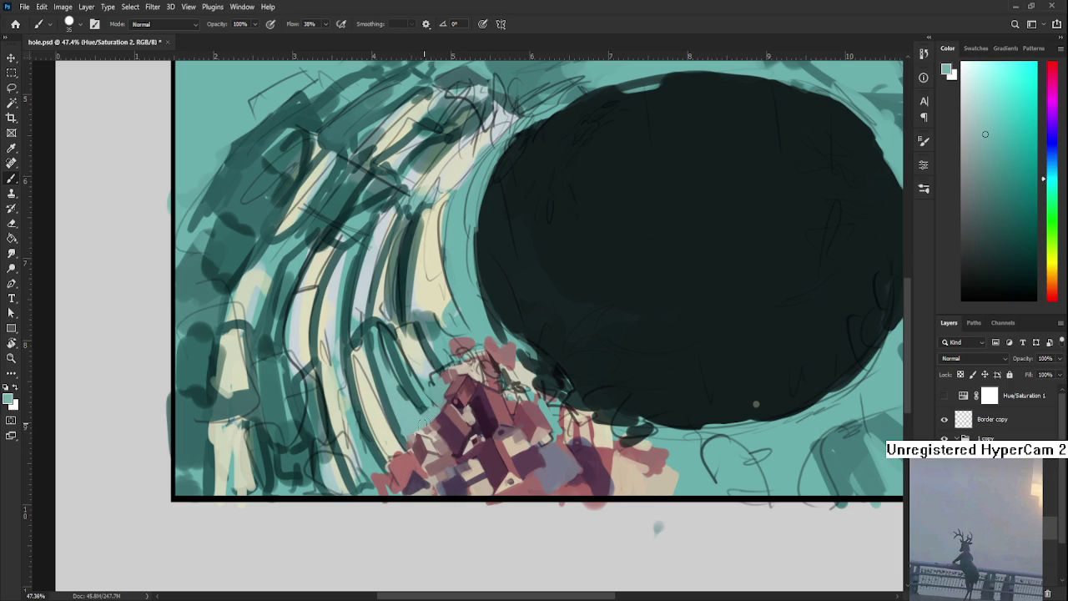
# Sample red, light beige-grey and dark purple from the buildings
pyautogui.moveTo(432, 429); pyautogui.dragTo(465, 408)
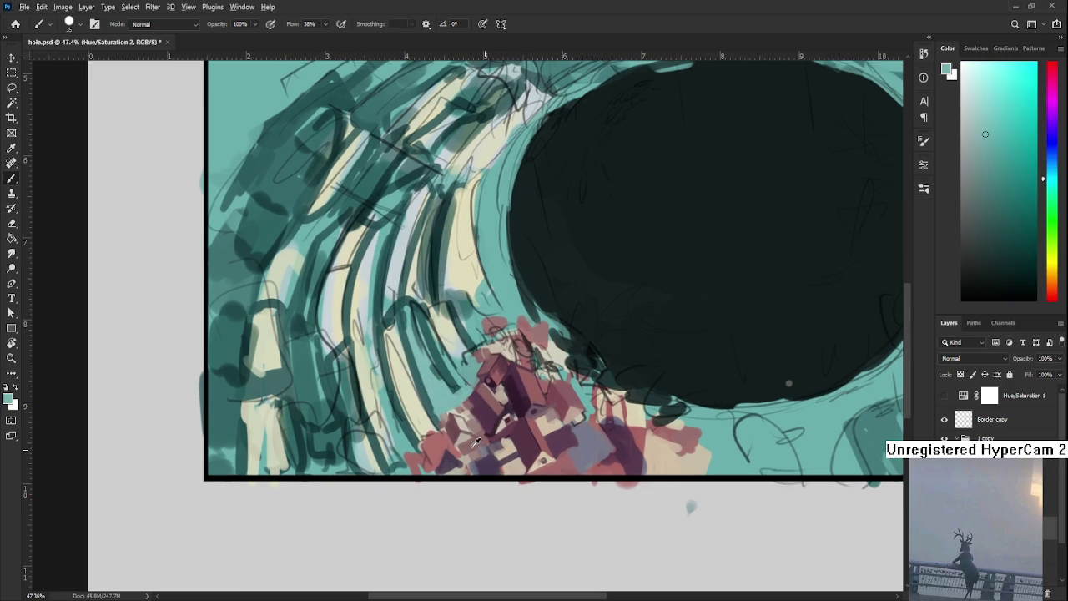
pyautogui.keyDown('alt'); pyautogui.click(448, 440); pyautogui.keyUp('alt')
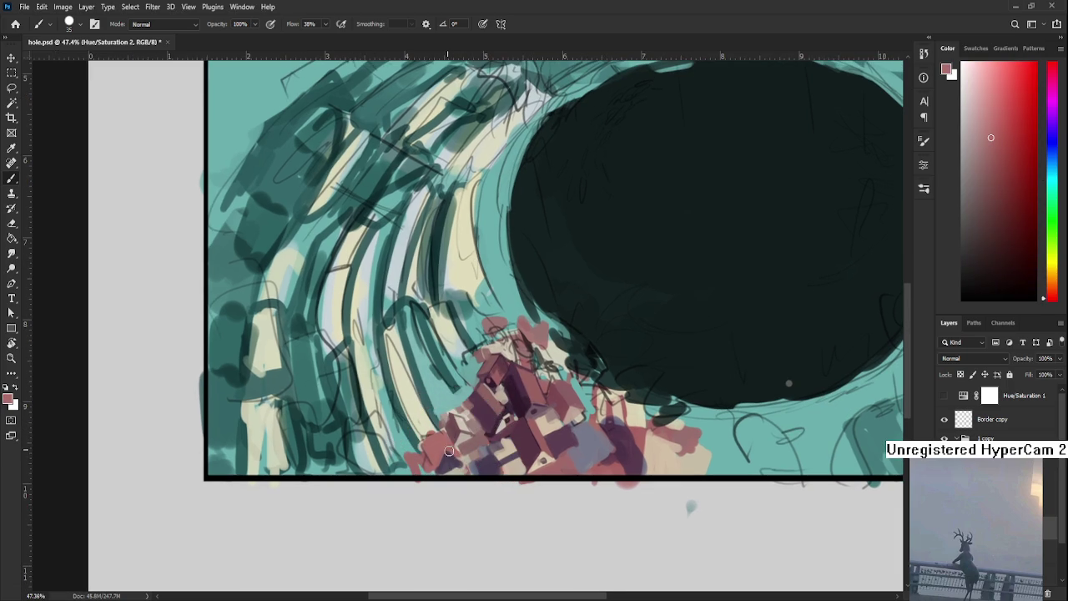
pyautogui.keyDown('alt'); pyautogui.click(456, 468); pyautogui.keyUp('alt')
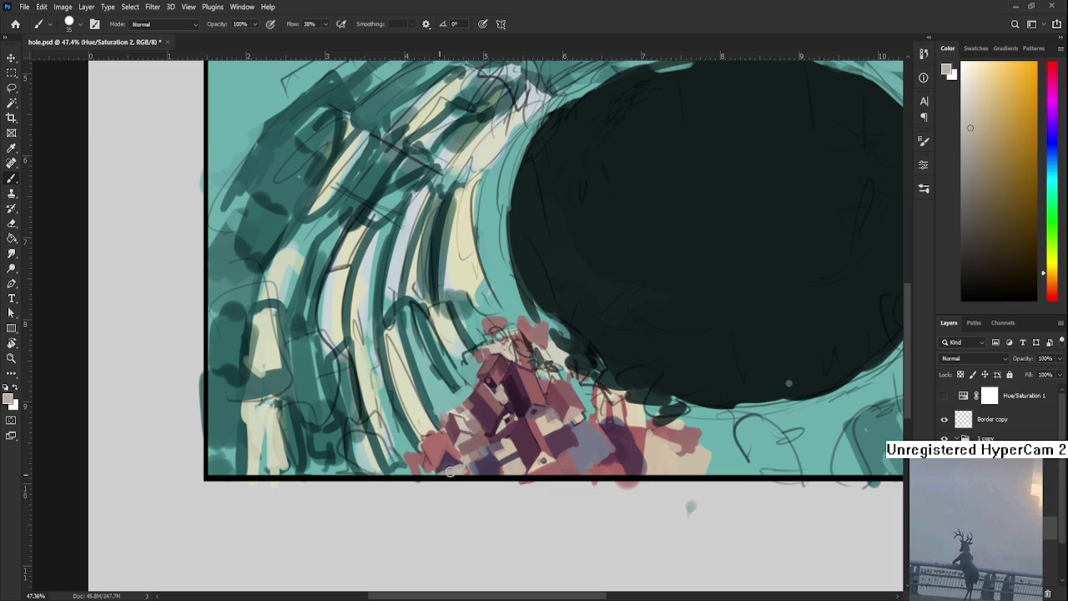
pyautogui.keyDown('alt'); pyautogui.click(447, 465); pyautogui.keyUp('alt')
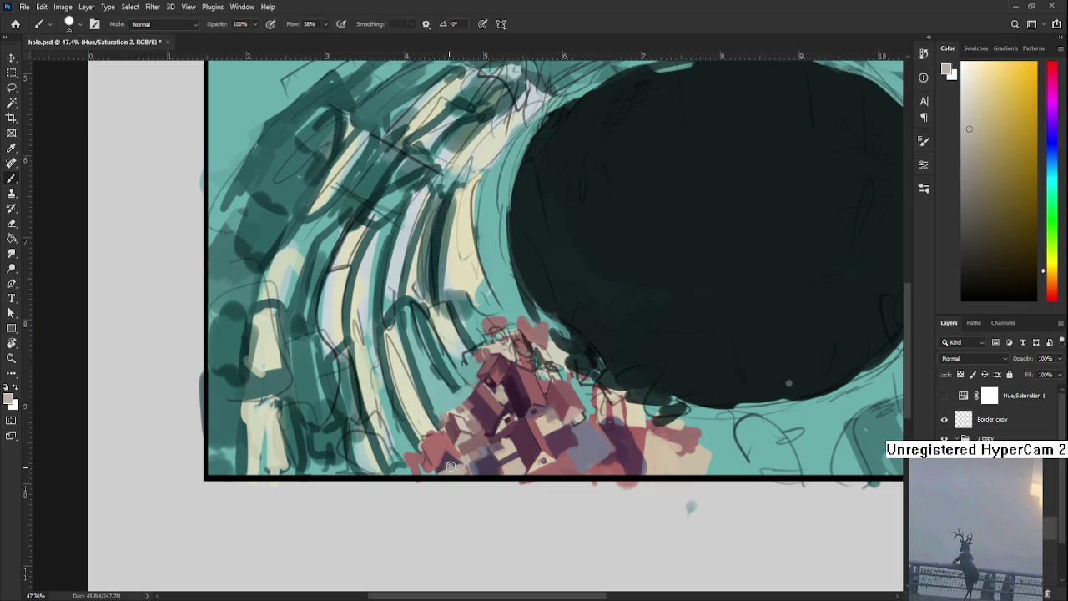
pyautogui.keyDown('alt'); pyautogui.click(448, 458); pyautogui.keyUp('alt')
pyautogui.scroll(-2, 470, 450)
# Shrink the brush and darken a small patch of the buildings with dark magenta
pyautogui.scroll(-1, 470, 446)
pyautogui.scroll(1, 427, 442)
pyautogui.moveTo(427, 442)
pyautogui.mouseDown()
pyautogui.moveTo(550, 448)
pyautogui.moveTo(533, 438)
pyautogui.mouseUp()
pyautogui.keyDown('alt'); pyautogui.click(572, 438); pyautogui.keyUp('alt')
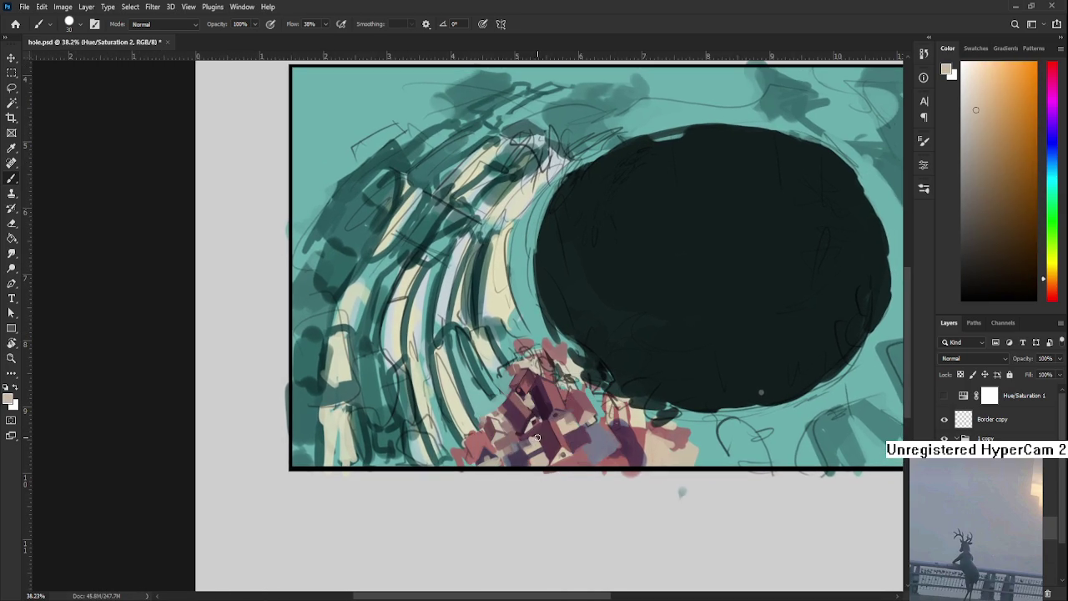
pyautogui.keyDown('alt'); pyautogui.click(535, 434); pyautogui.keyUp('alt')
pyautogui.press('[')
pyautogui.keyDown('alt'); pyautogui.click(542, 442); pyautogui.keyUp('alt')
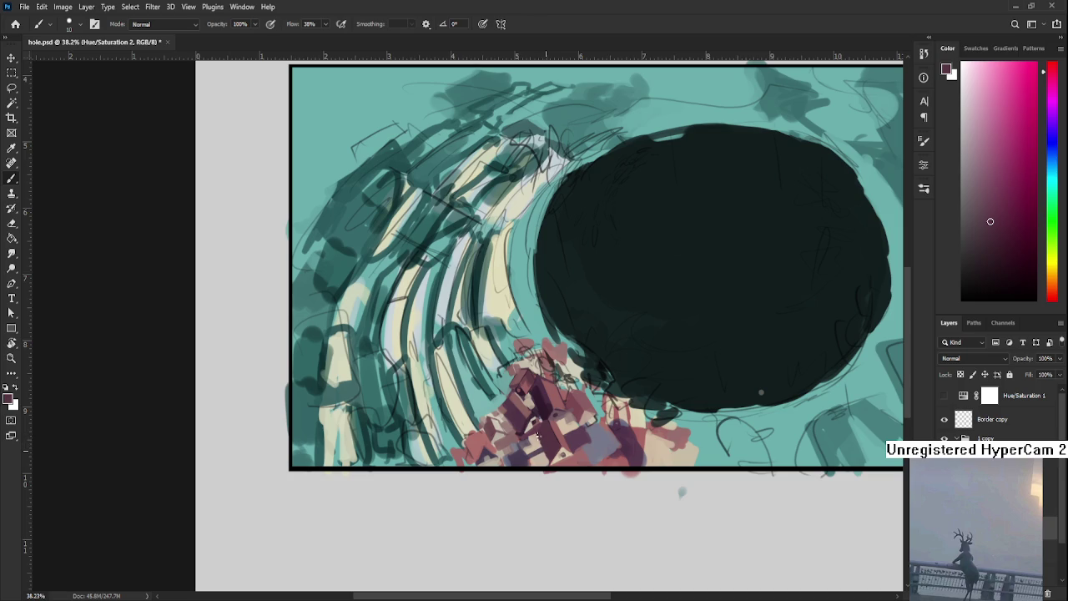
pyautogui.moveTo(543, 446); pyautogui.dragTo(541, 443)
# Pick light beige-orange and the buildings' red, then enlarge the brush to 30
pyautogui.moveTo(548, 455); pyautogui.dragTo(545, 462)
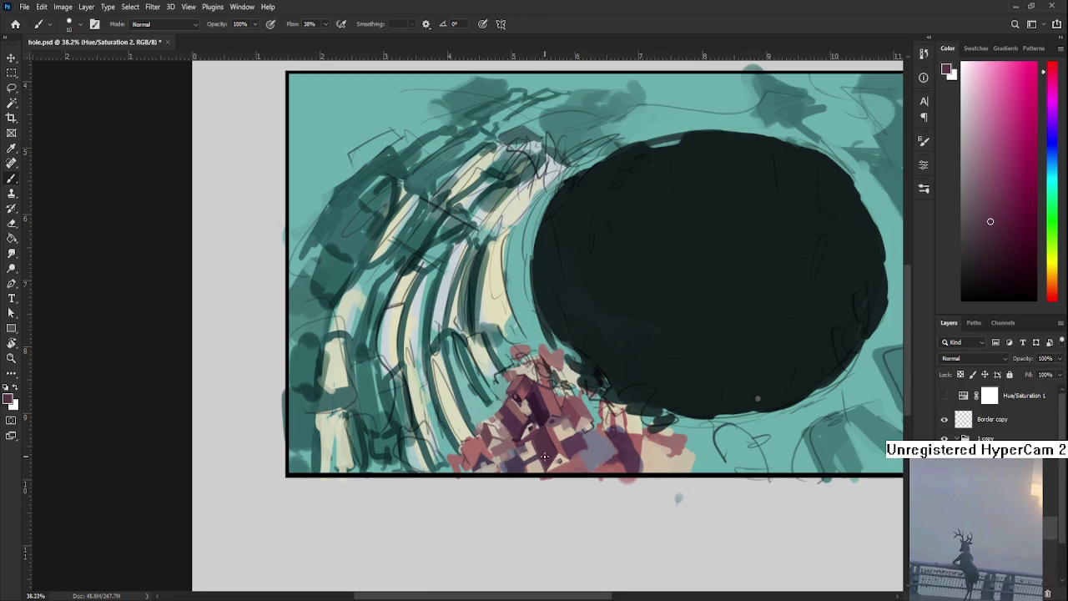
pyautogui.keyDown('alt'); pyautogui.click(549, 460); pyautogui.keyUp('alt')
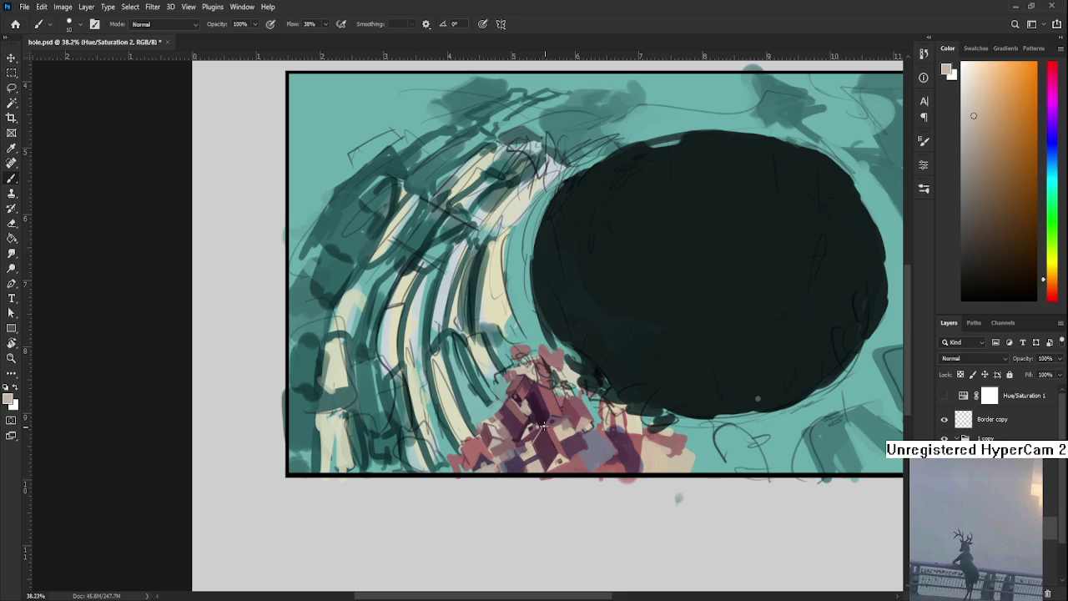
pyautogui.moveTo(543, 426)
pyautogui.mouseDown()
pyautogui.moveTo(562, 465)
pyautogui.moveTo(597, 404)
pyautogui.mouseUp()
pyautogui.keyDown('alt'); pyautogui.click(509, 455); pyautogui.keyUp('alt')
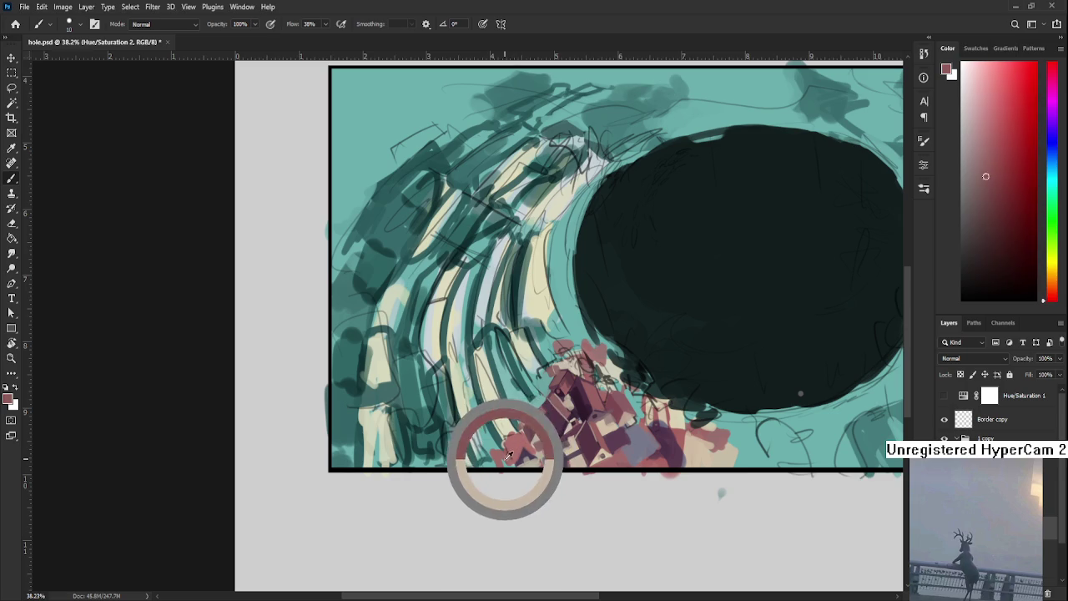
pyautogui.moveTo(508, 455); pyautogui.dragTo(499, 432)
pyautogui.press(']')
pyautogui.press(']')
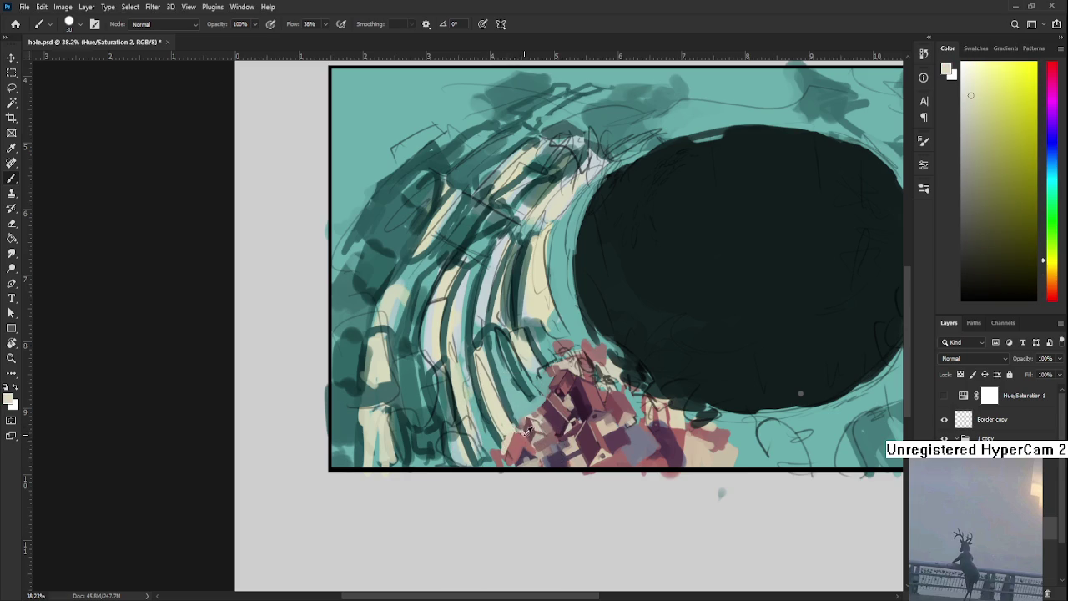
# Sample muted reds, dark purples and darker tones from the buildings
pyautogui.keyDown('alt'); pyautogui.click(527, 428); pyautogui.keyUp('alt')
pyautogui.keyDown('alt'); pyautogui.click(517, 438); pyautogui.keyUp('alt')
pyautogui.keyDown('alt'); pyautogui.click(523, 455); pyautogui.keyUp('alt')
pyautogui.keyDown('alt'); pyautogui.click(527, 452); pyautogui.keyUp('alt')
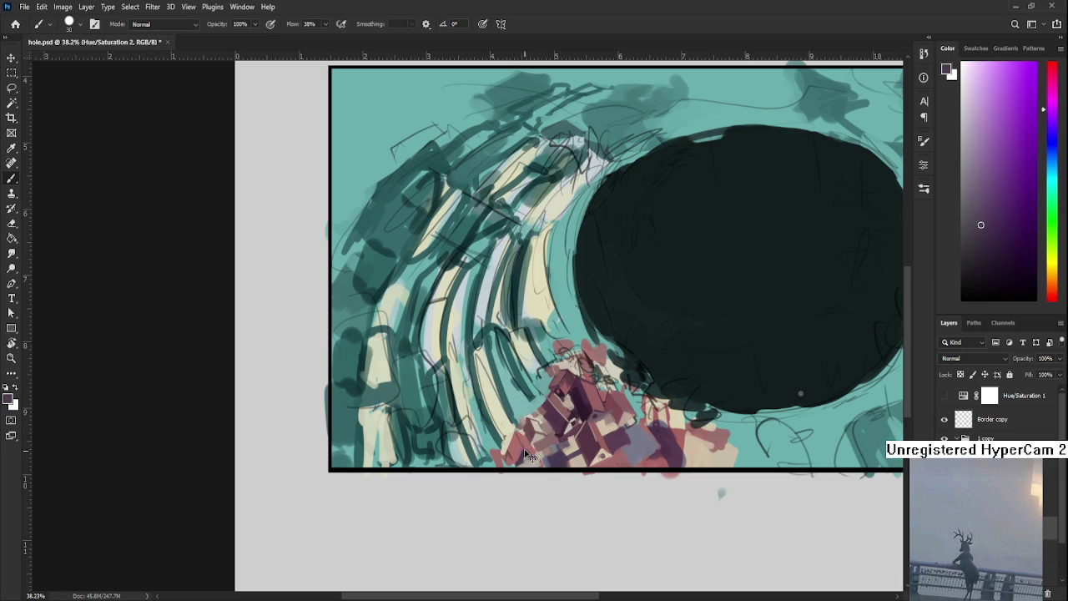
pyautogui.keyDown('alt'); pyautogui.click(520, 439); pyautogui.keyUp('alt')
pyautogui.keyDown('alt'); pyautogui.click(523, 439); pyautogui.keyUp('alt')
pyautogui.keyDown('alt'); pyautogui.click(511, 426); pyautogui.keyUp('alt')
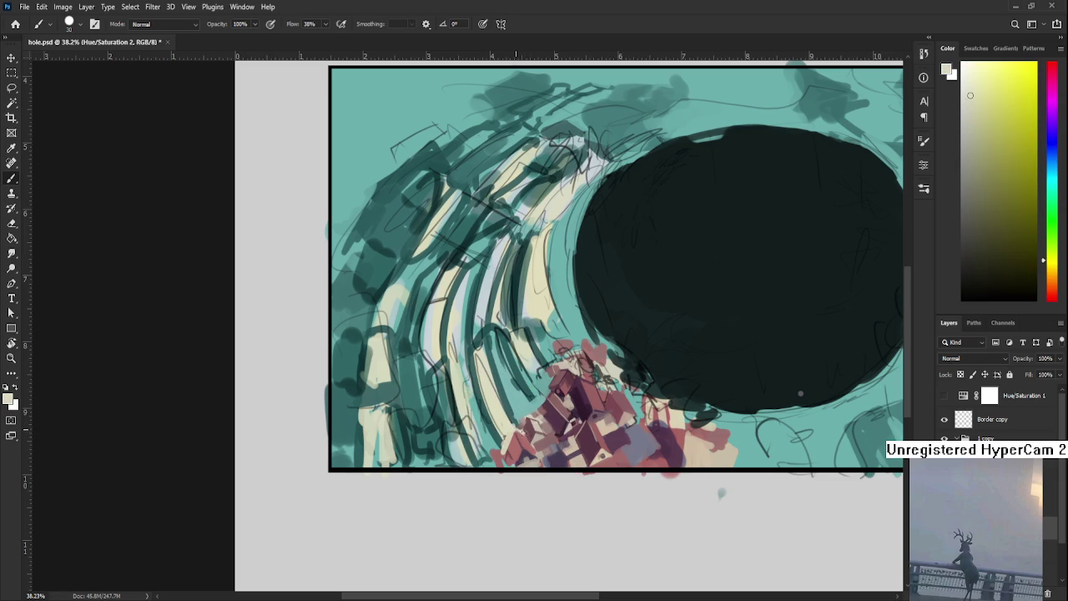
pyautogui.keyDown('alt'); pyautogui.click(526, 440); pyautogui.keyUp('alt')
# Sample light cream, dark pinkish-red, lighter pink and teal around the buildings
pyautogui.keyDown('alt'); pyautogui.click(524, 434); pyautogui.keyUp('alt')
pyautogui.keyDown('alt'); pyautogui.click(513, 438); pyautogui.keyUp('alt')
pyautogui.keyDown('alt'); pyautogui.click(505, 441); pyautogui.keyUp('alt')
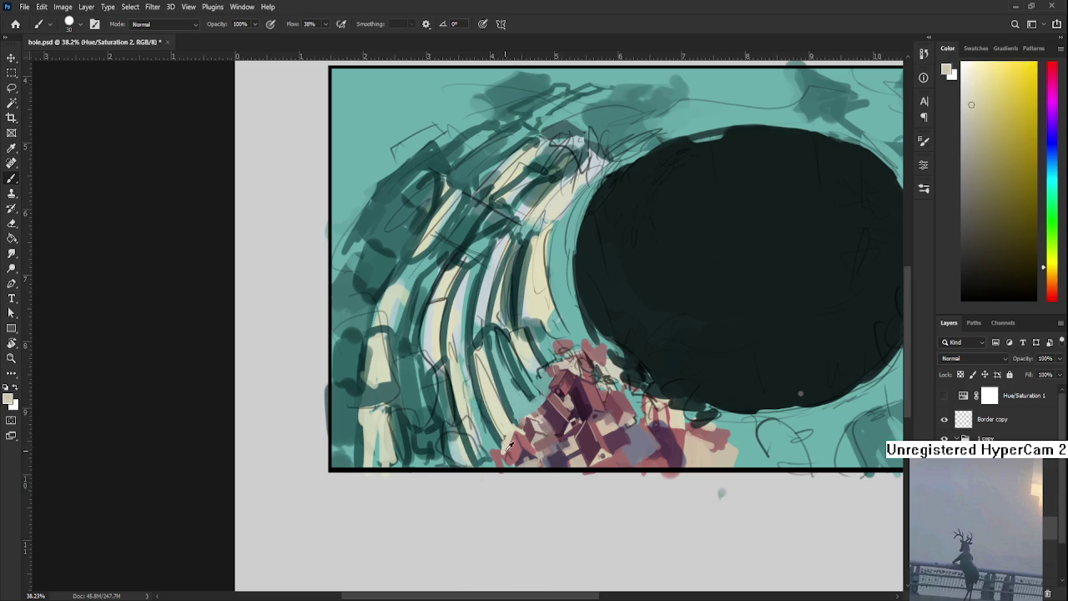
pyautogui.keyDown('alt'); pyautogui.click(534, 434); pyautogui.keyUp('alt')
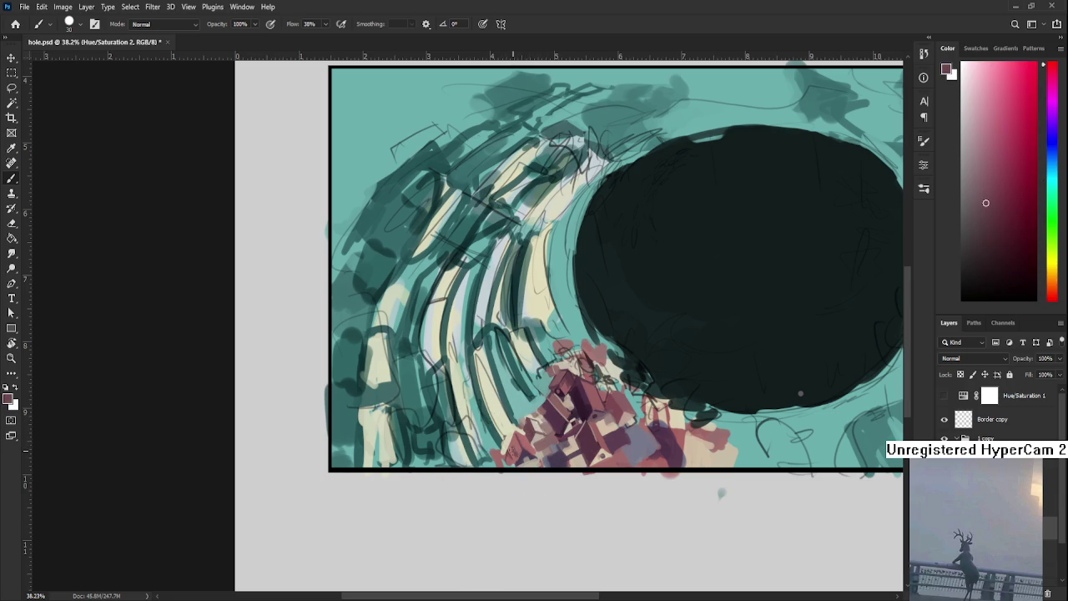
pyautogui.keyDown('alt'); pyautogui.click(526, 440); pyautogui.keyUp('alt')
pyautogui.keyDown('alt'); pyautogui.moveTo(528, 438); pyautogui.dragTo(511, 425); pyautogui.keyUp('alt')
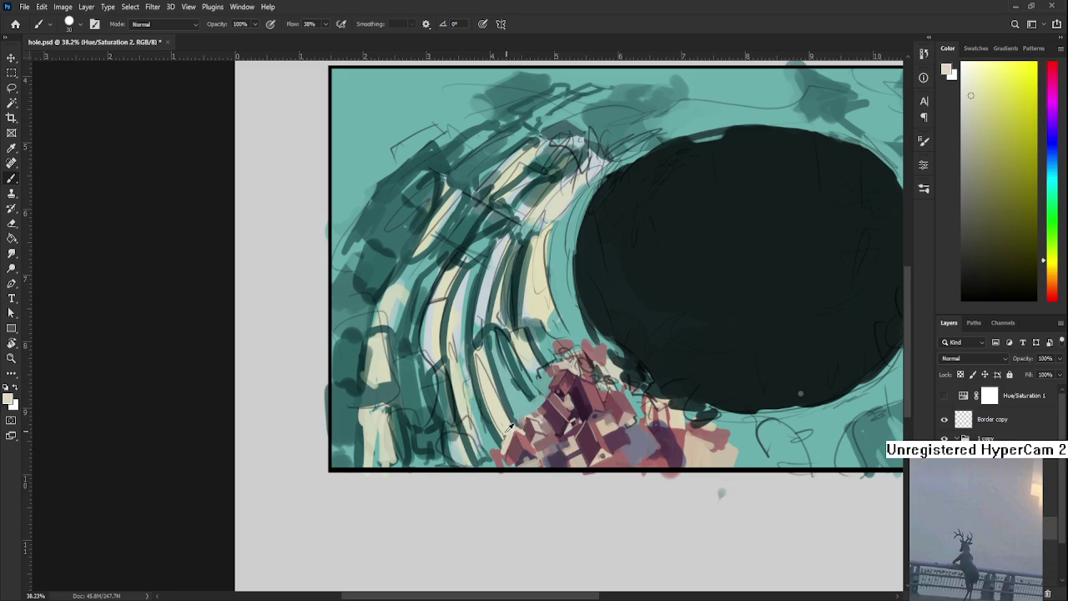
pyautogui.keyDown('alt'); pyautogui.moveTo(510, 425); pyautogui.dragTo(489, 446); pyautogui.keyUp('alt')
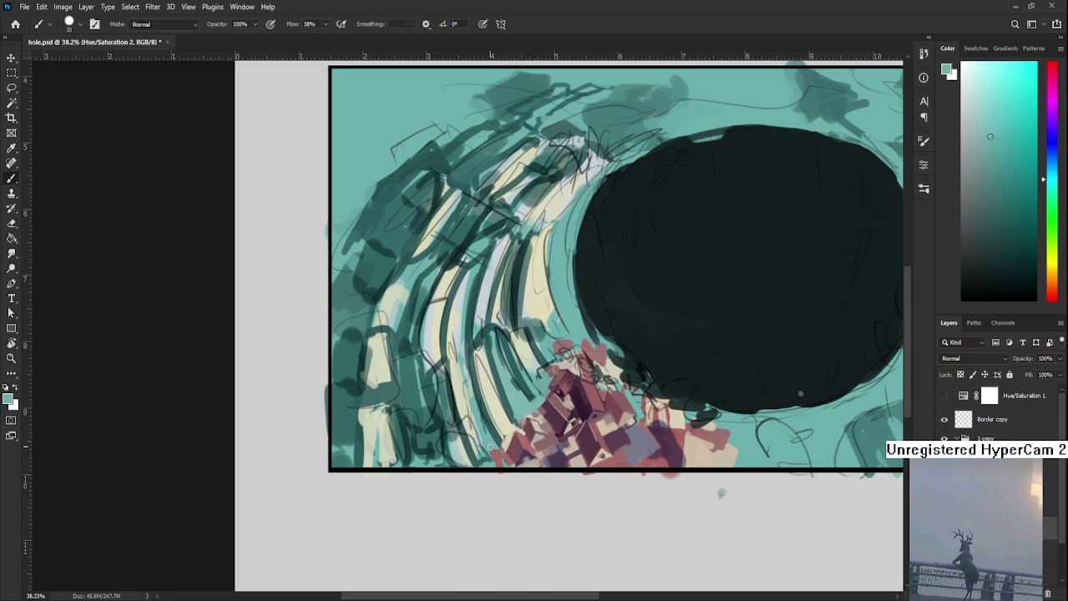
pyautogui.keyDown('alt'); pyautogui.click(507, 453); pyautogui.keyUp('alt')
# Add a light stroke along the buildings' bottom edge, then show only the Border copy layer
pyautogui.moveTo(562, 431); pyautogui.dragTo(529, 442)
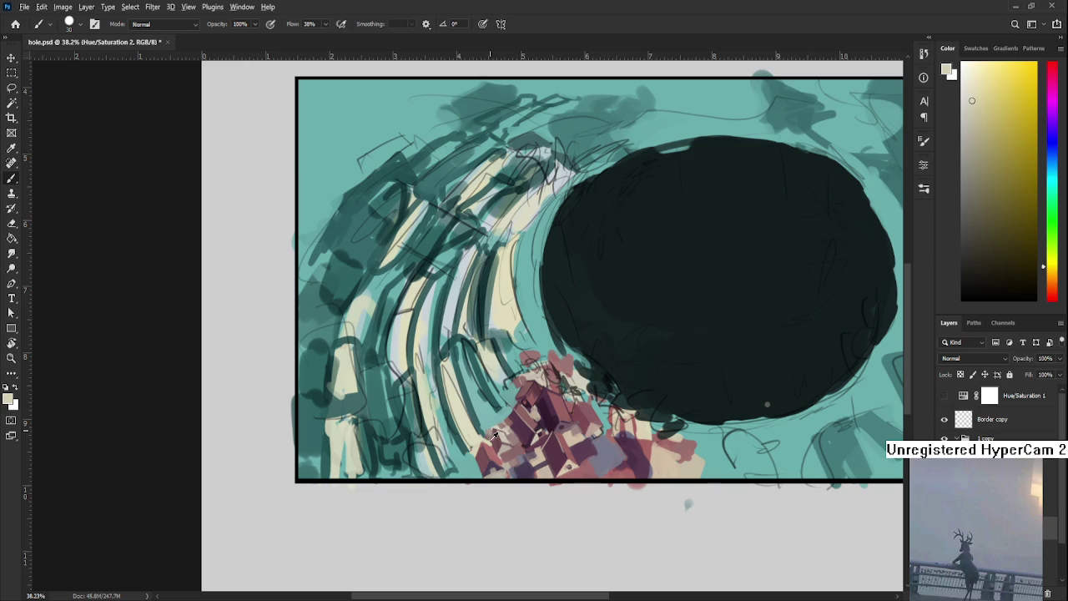
pyautogui.keyDown('alt'); pyautogui.click(506, 463); pyautogui.keyUp('alt')
pyautogui.moveTo(448, 469)
pyautogui.mouseDown()
pyautogui.moveTo(469, 457)
pyautogui.moveTo(455, 478)
pyautogui.mouseUp()
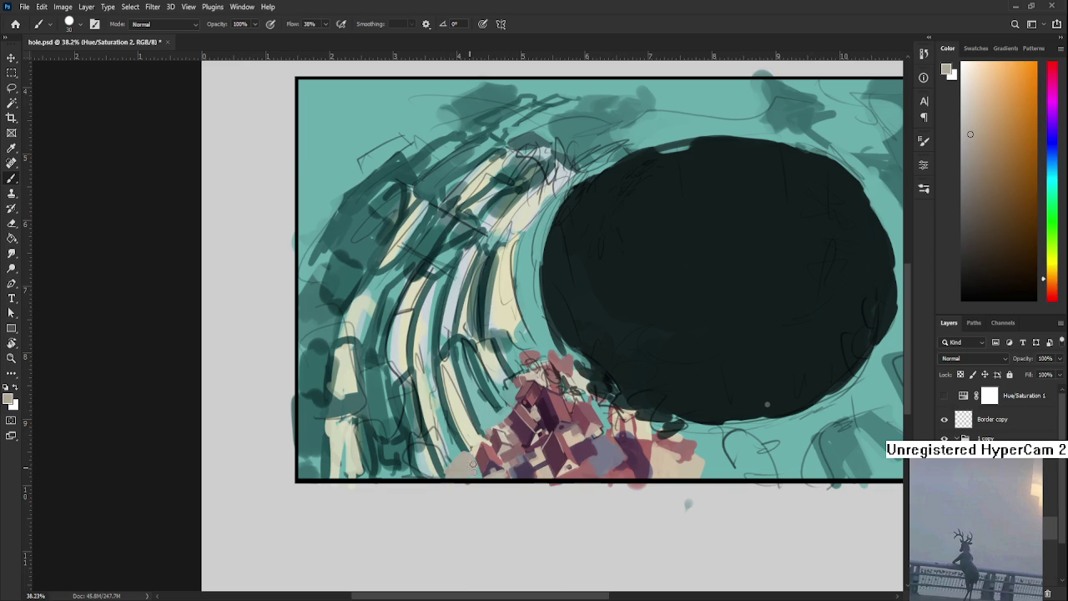
pyautogui.moveTo(507, 450)
pyautogui.mouseDown()
pyautogui.moveTo(445, 465)
pyautogui.moveTo(461, 486)
pyautogui.mouseUp()
pyautogui.keyDown('alt'); pyautogui.click(469, 483); pyautogui.keyUp('alt')
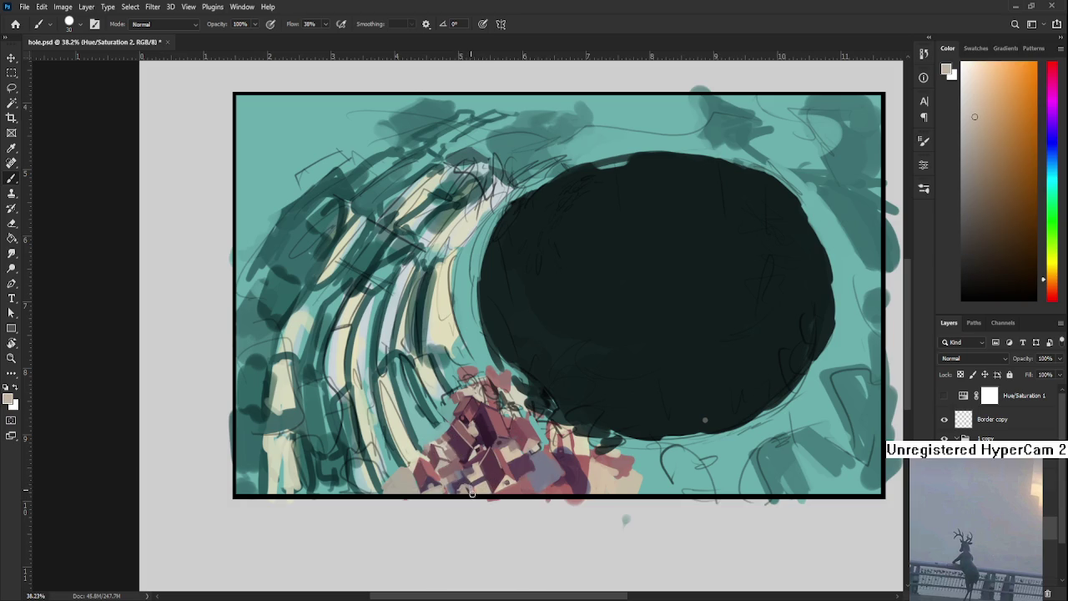
pyautogui.keyDown('alt'); pyautogui.click(465, 480); pyautogui.keyUp('alt')
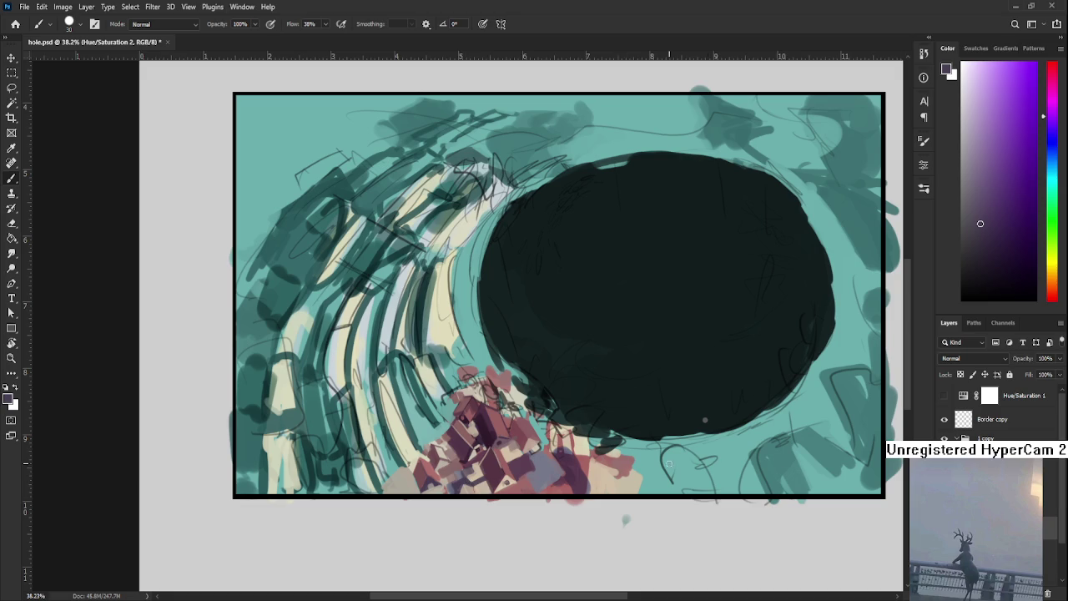
pyautogui.keyDown('alt'); pyautogui.click(944, 419); pyautogui.keyUp('alt')
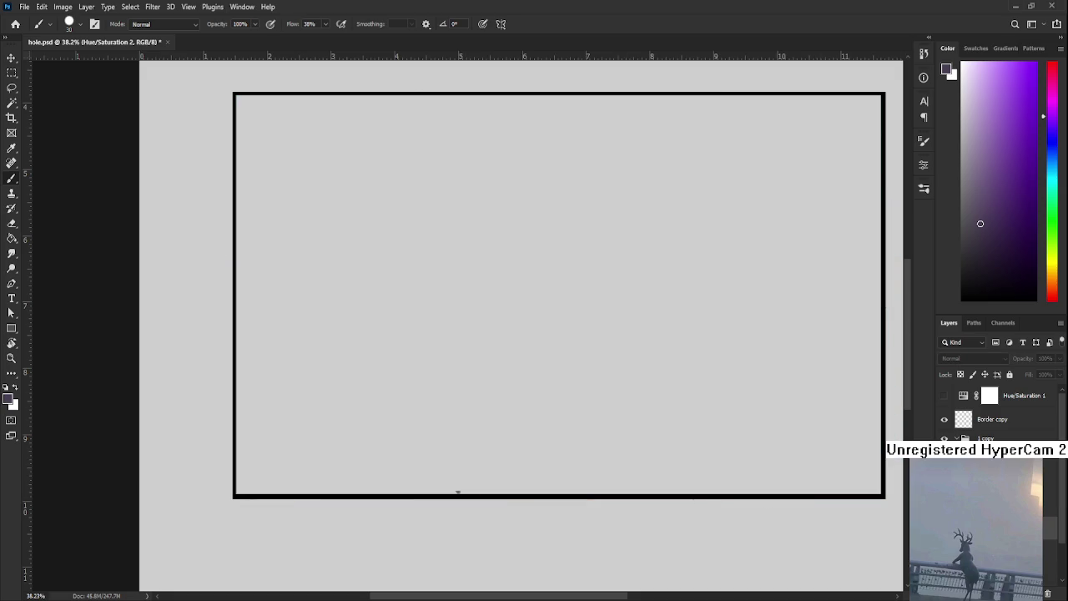
# Delete the stray purple paint below the border on the Border copy layer
pyautogui.click(992, 419)
pyautogui.scroll(2, 453, 493)
pyautogui.scroll(1, 460, 493)
pyautogui.press('m')
pyautogui.moveTo(418, 449); pyautogui.dragTo(487, 494)
pyautogui.scroll(1, 446, 510)
pyautogui.scroll(2, 446, 510)
pyautogui.scroll(1, 449, 511)
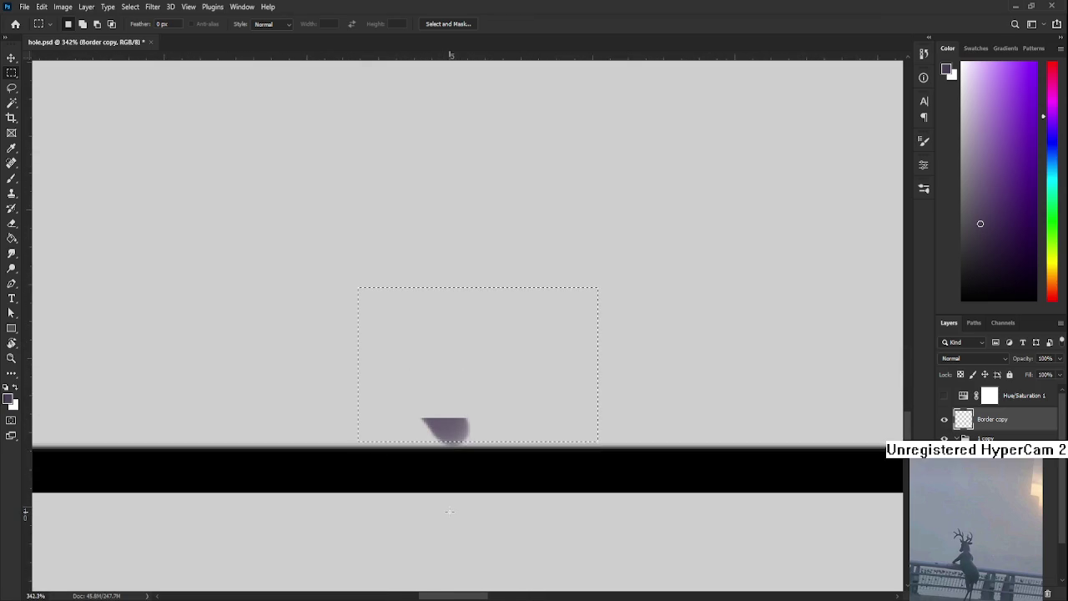
pyautogui.press('Delete')
pyautogui.hotkey('ctrl', 'd')
# Marquee another area beside the border and bring the lower-left buildings back into view
pyautogui.scroll(2, 458, 427)
pyautogui.moveTo(413, 472); pyautogui.dragTo(494, 437)
pyautogui.scroll(-2, 494, 437)
pyautogui.scroll(-1, 494, 437)
pyautogui.scroll(-3, 493, 437)
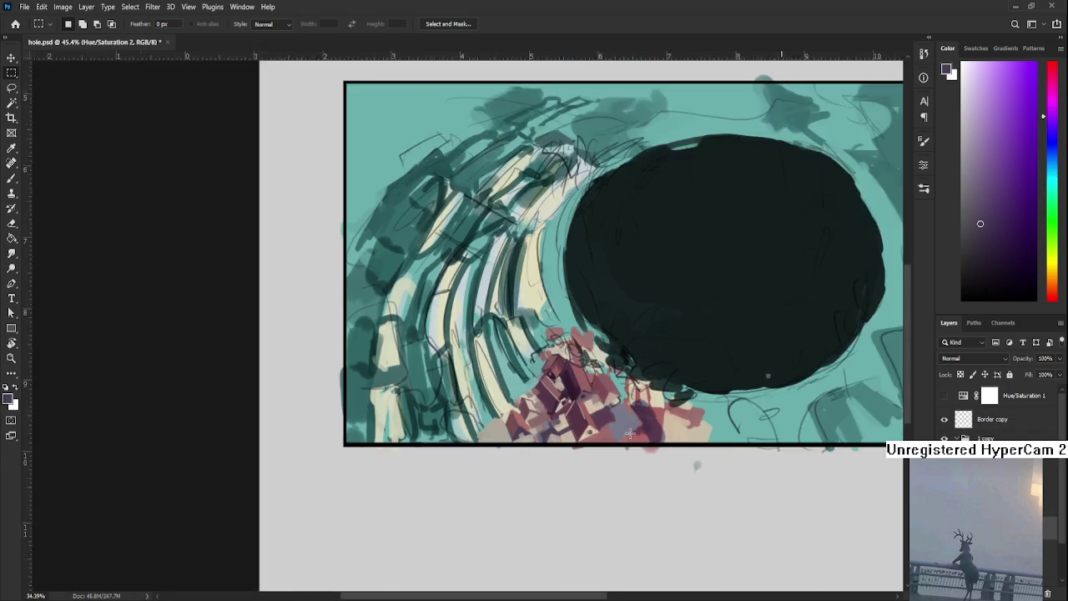
pyautogui.moveTo(598, 460)
pyautogui.mouseDown()
pyautogui.moveTo(549, 441)
pyautogui.moveTo(501, 453)
pyautogui.mouseUp()
pyautogui.scroll(2, 550, 440)
# Paint dark purple over the greyish-blue building area
pyautogui.press('b')
pyautogui.keyDown('alt'); pyautogui.click(448, 467); pyautogui.keyUp('alt')
pyautogui.keyDown('alt'); pyautogui.click(464, 456); pyautogui.keyUp('alt')
pyautogui.moveTo(463, 455)
pyautogui.mouseDown()
pyautogui.moveTo(436, 480)
pyautogui.moveTo(442, 469)
pyautogui.mouseUp()
pyautogui.scroll(-5, 463, 425)
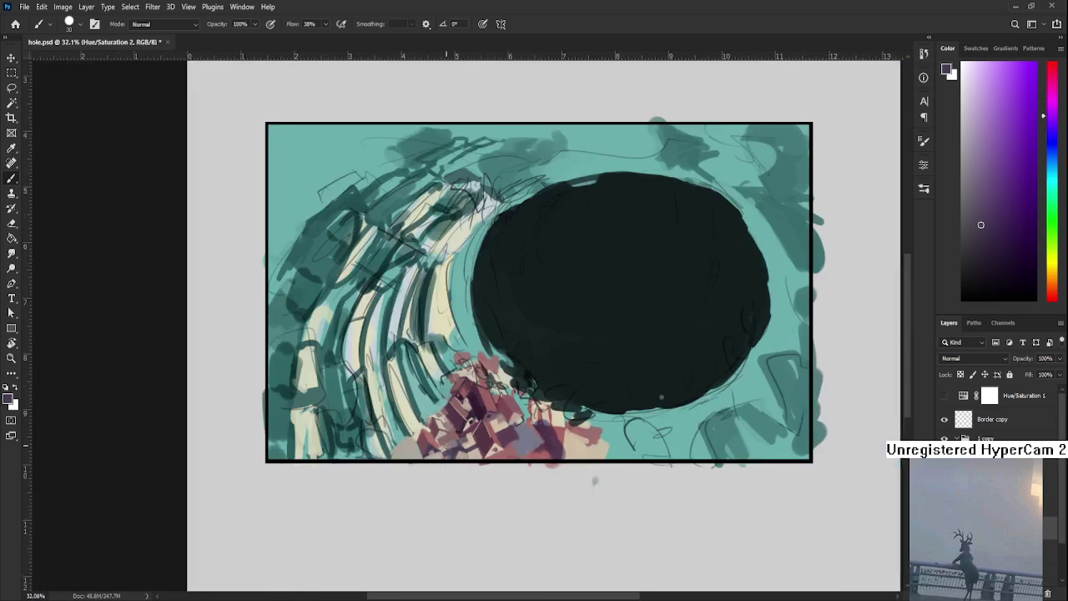
pyautogui.scroll(-2, 463, 425)
pyautogui.scroll(3, 463, 426)
pyautogui.scroll(-3, 463, 426)
pyautogui.scroll(1, 464, 425)
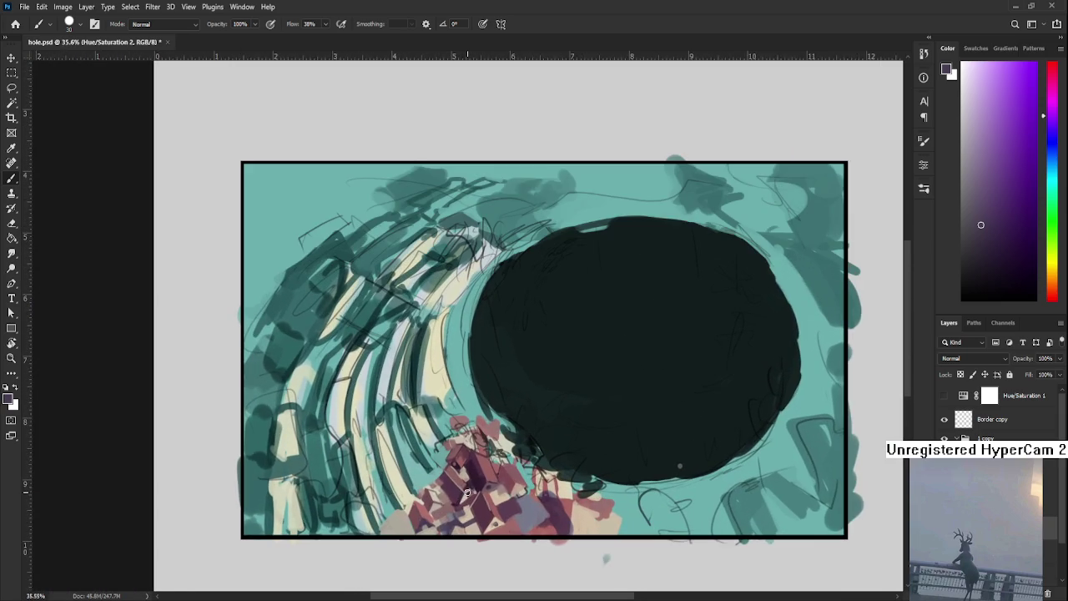
pyautogui.moveTo(481, 486); pyautogui.dragTo(463, 434)
pyautogui.keyDown('alt'); pyautogui.click(465, 447); pyautogui.keyUp('alt')
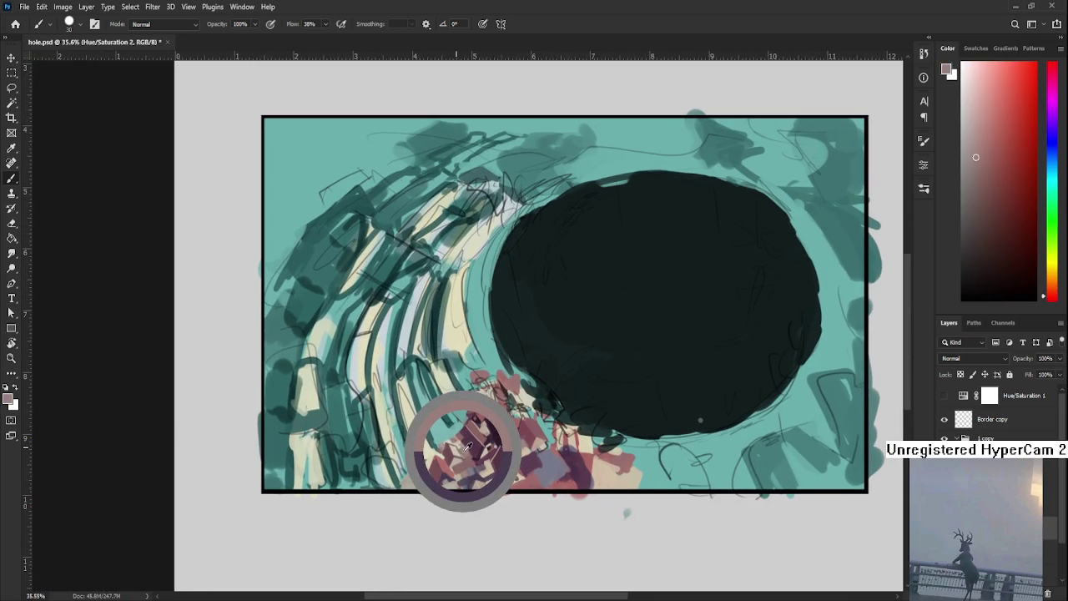
pyautogui.keyDown('alt'); pyautogui.click(459, 447); pyautogui.keyUp('alt')
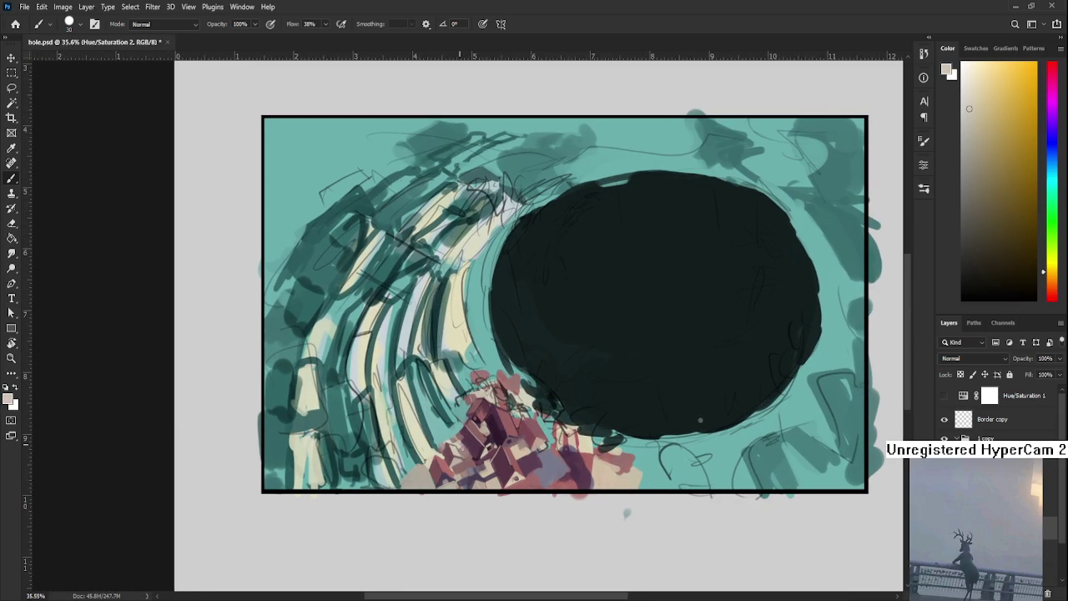
pyautogui.keyDown('alt'); pyautogui.click(463, 448); pyautogui.keyUp('alt')
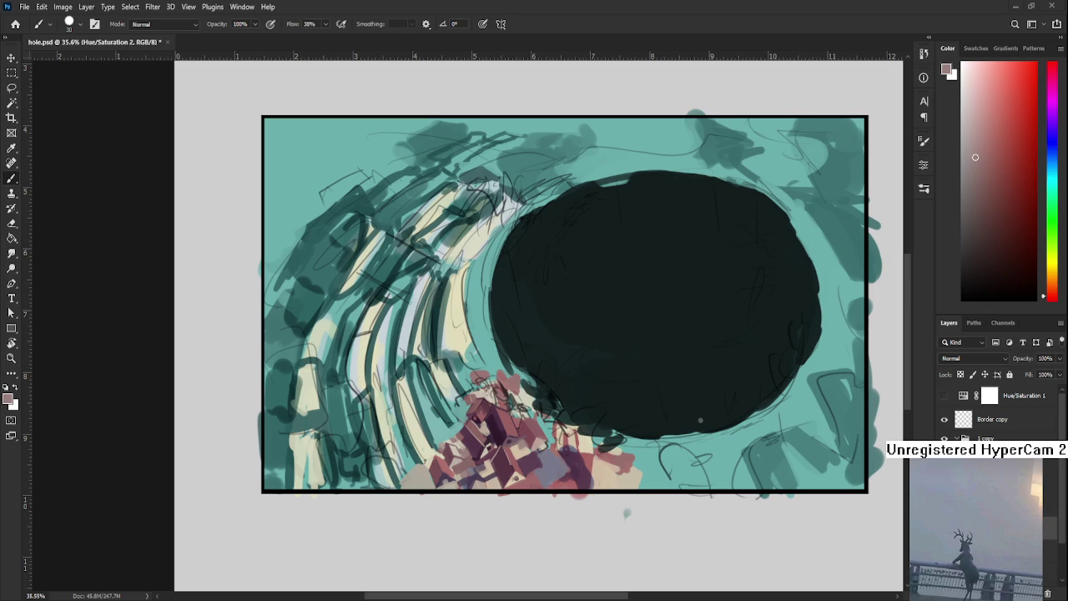
pyautogui.scroll(-2, 454, 477)
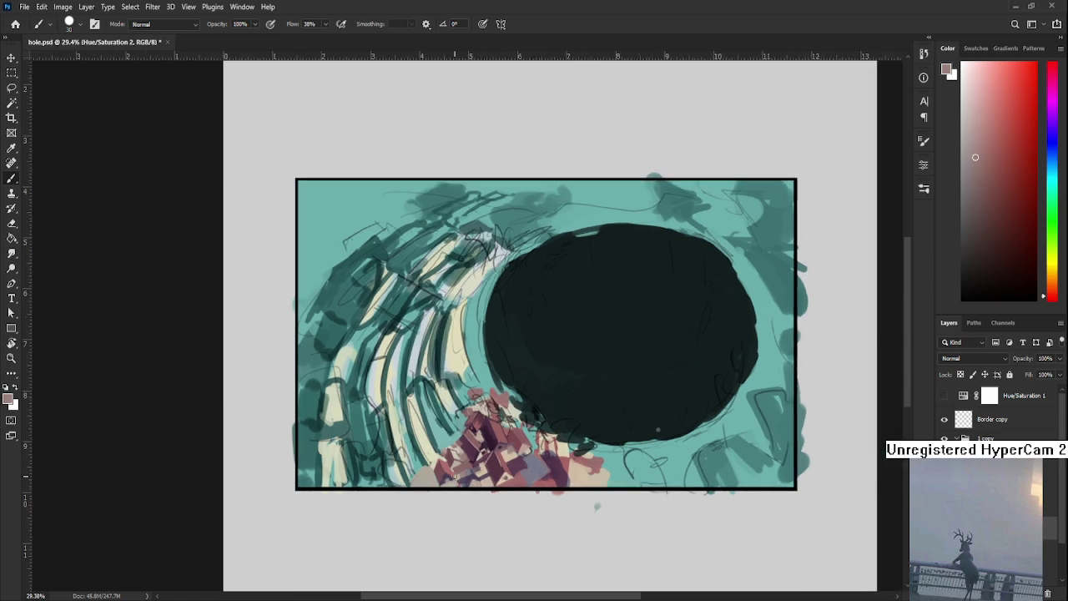
# Shrink the brush to 10 and sample orange and light pinkish-red from the houses
pyautogui.scroll(4, 454, 477)
pyautogui.keyDown('alt'); pyautogui.click(448, 463); pyautogui.keyUp('alt')
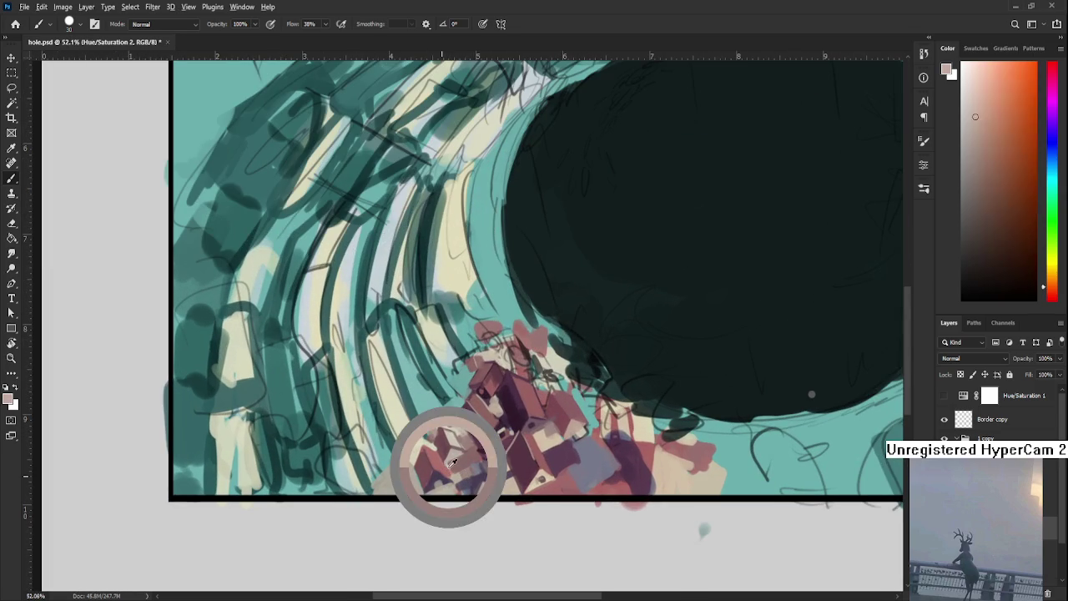
pyautogui.press('[')
pyautogui.press('[')
pyautogui.press('[')
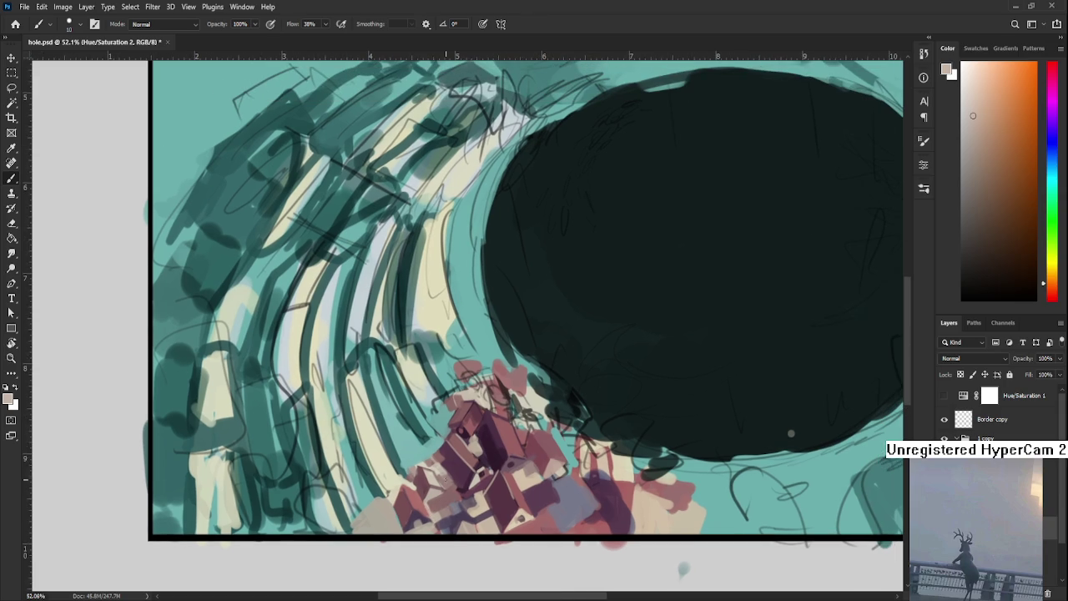
pyautogui.moveTo(448, 470); pyautogui.dragTo(428, 508)
pyautogui.keyDown('alt'); pyautogui.click(442, 479); pyautogui.keyUp('alt')
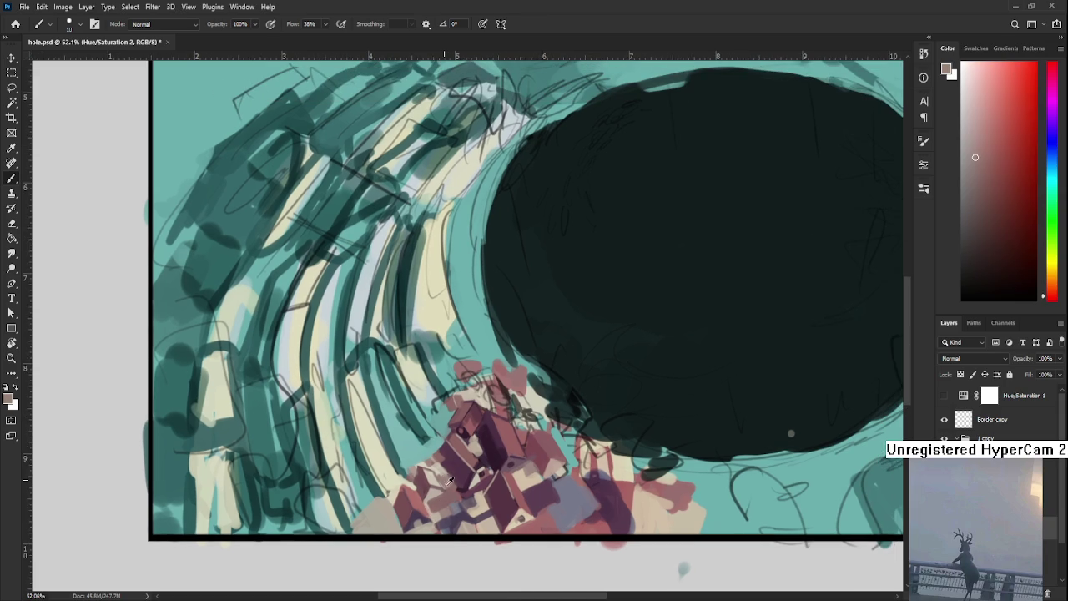
pyautogui.keyDown('alt'); pyautogui.click(440, 469); pyautogui.keyUp('alt')
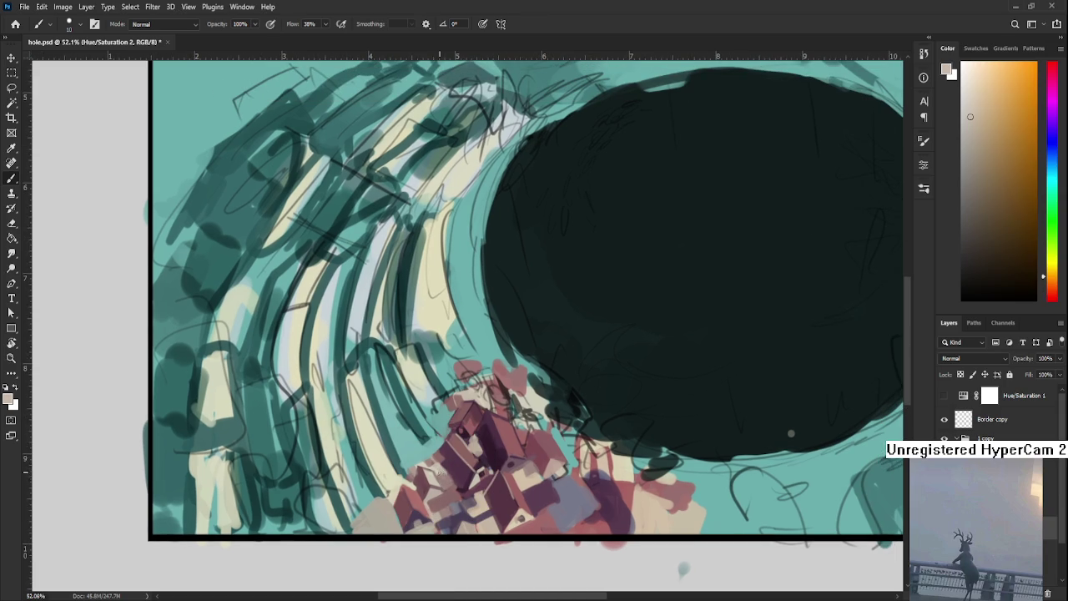
pyautogui.keyDown('alt'); pyautogui.click(442, 481); pyautogui.keyUp('alt')
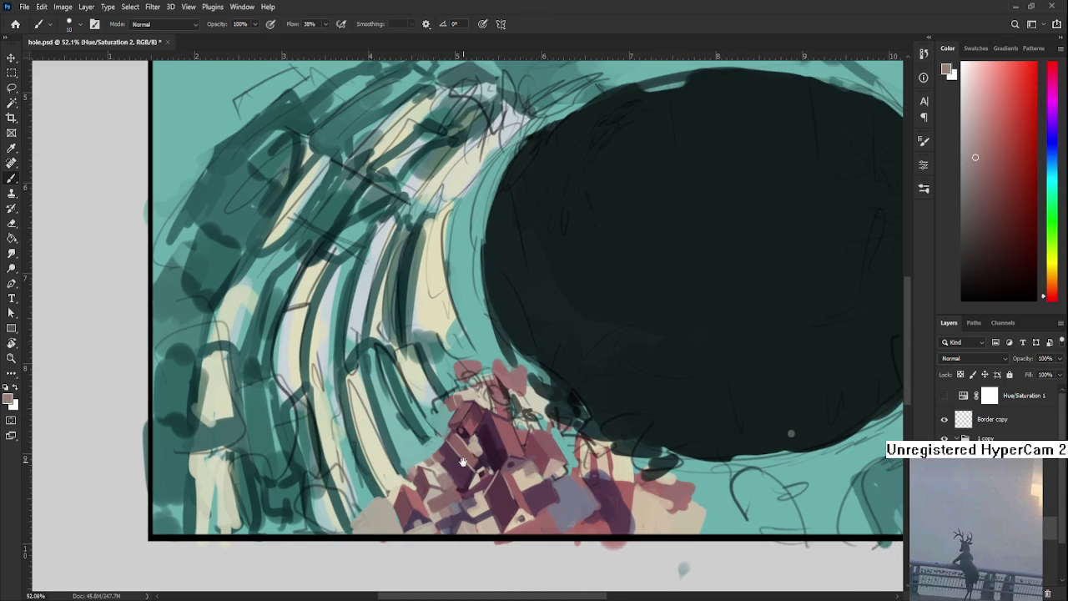
# Sample pinkish, darker and lighter shades from the lower houses
pyautogui.moveTo(451, 471); pyautogui.dragTo(417, 504)
pyautogui.keyDown('alt'); pyautogui.click(417, 502); pyautogui.keyUp('alt')
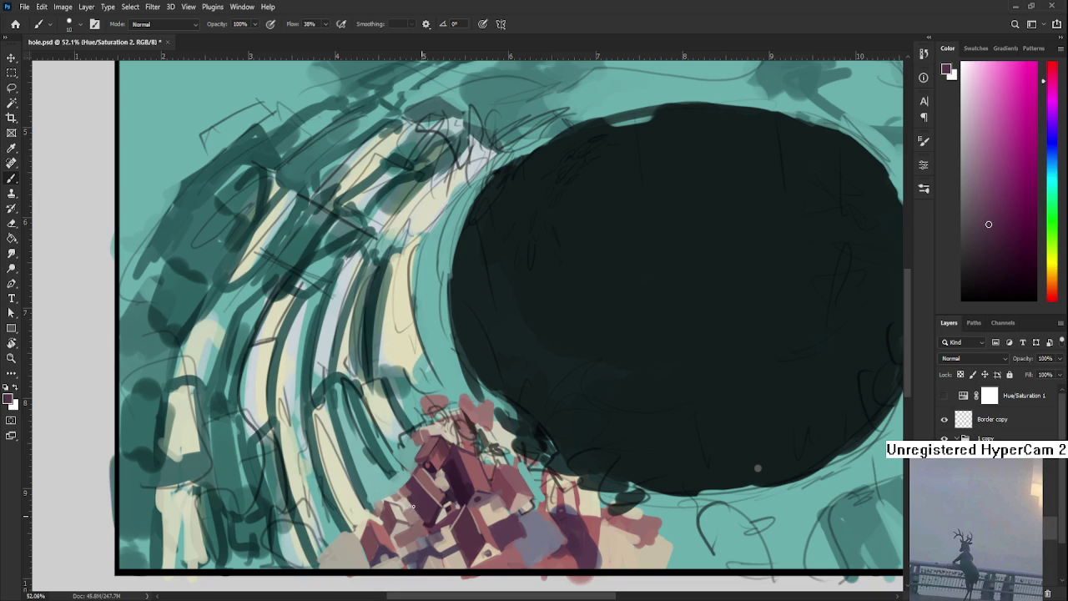
pyautogui.keyDown('alt'); pyautogui.click(410, 502); pyautogui.keyUp('alt')
pyautogui.keyDown('alt'); pyautogui.click(412, 494); pyautogui.keyUp('alt')
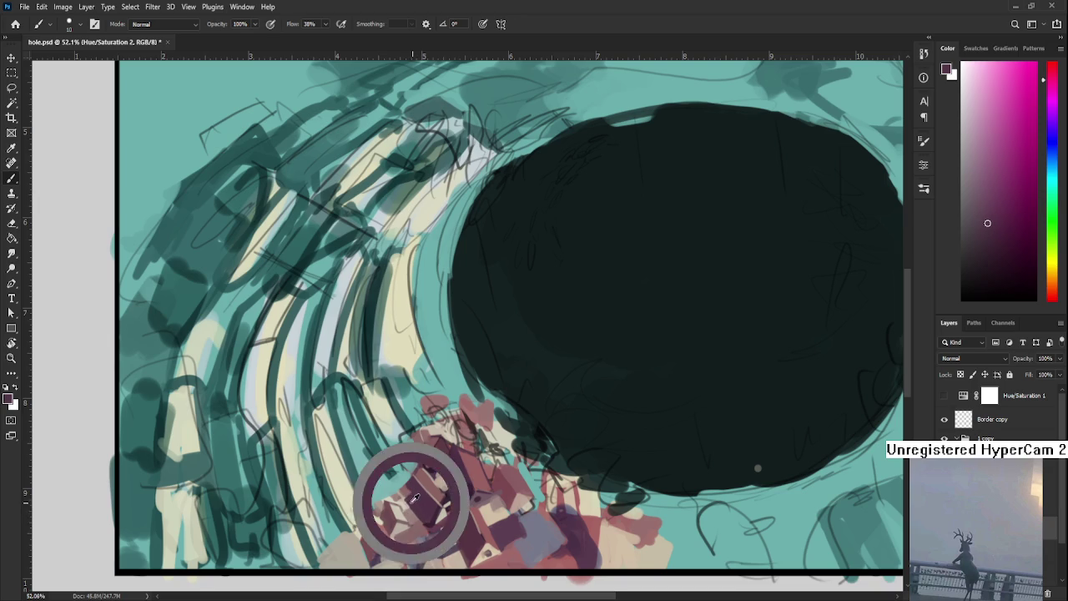
pyautogui.keyDown('alt'); pyautogui.click(427, 512); pyautogui.keyUp('alt')
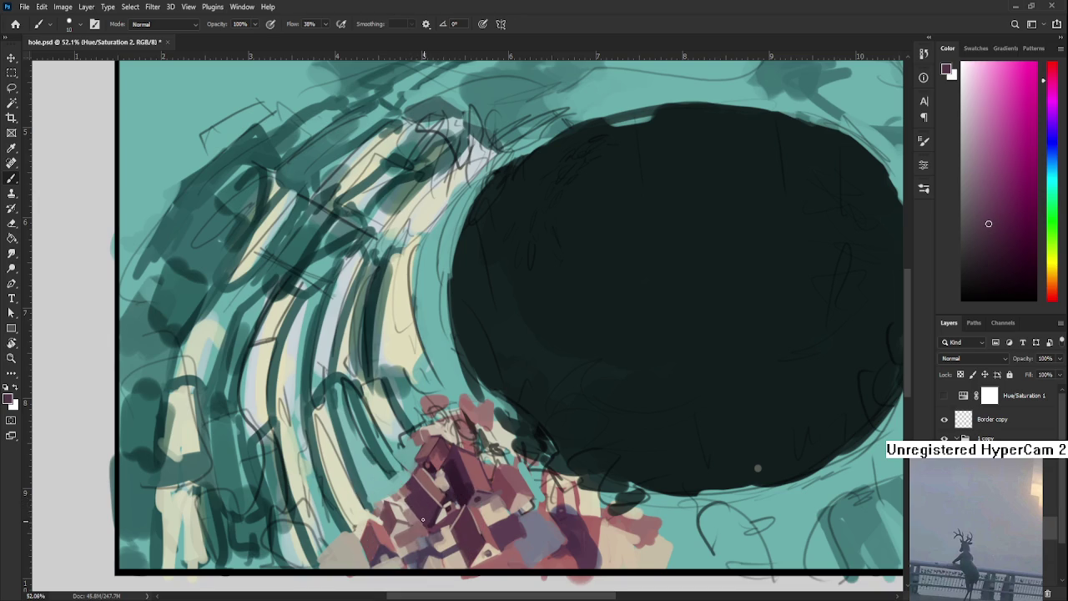
pyautogui.keyDown('alt'); pyautogui.click(439, 506); pyautogui.keyUp('alt')
pyautogui.keyDown('alt'); pyautogui.click(435, 520); pyautogui.keyUp('alt')
# Sample another house colour, finishing with pale peach from the painting
pyautogui.moveTo(431, 530); pyautogui.dragTo(456, 466)
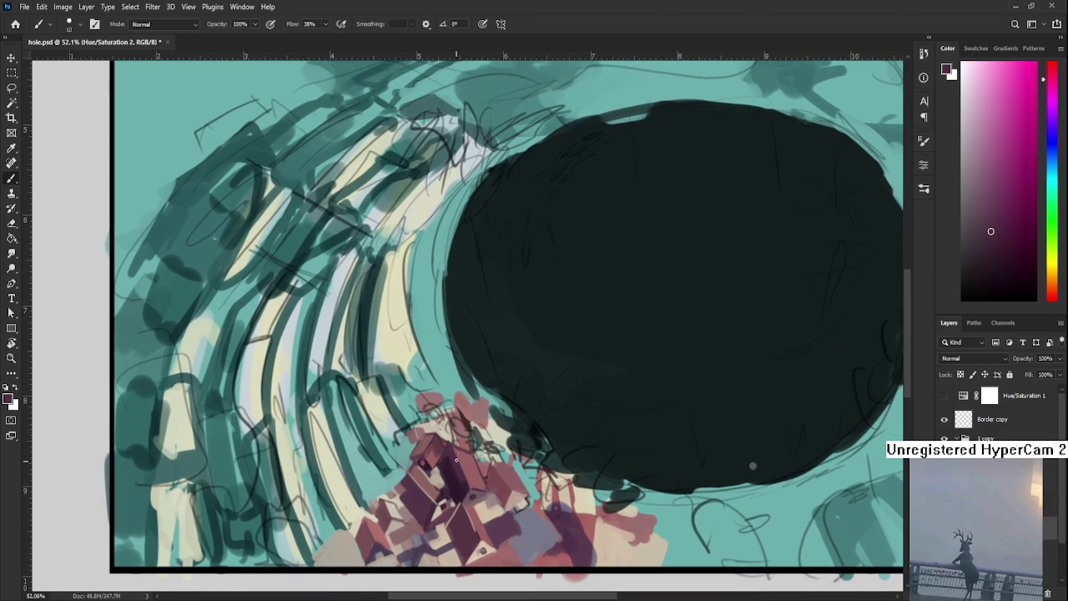
pyautogui.keyDown('alt'); pyautogui.click(442, 454); pyautogui.keyUp('alt')
pyautogui.moveTo(432, 459)
pyautogui.mouseDown()
pyautogui.moveTo(448, 463)
pyautogui.moveTo(441, 453)
pyautogui.mouseUp()
pyautogui.keyDown('alt'); pyautogui.click(453, 455); pyautogui.keyUp('alt')
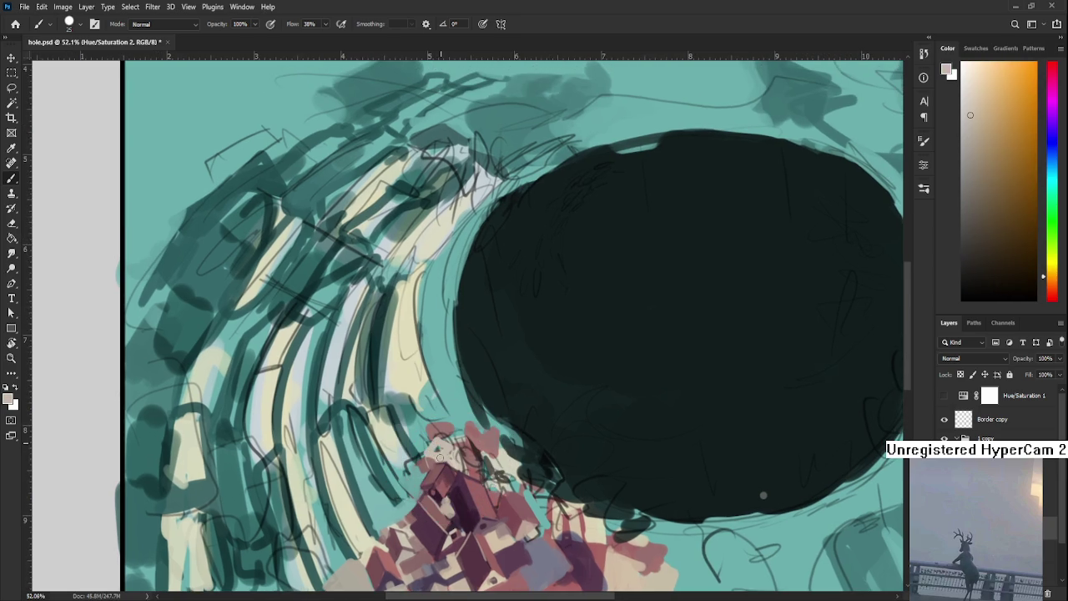
# Touch up the rooftops by the rim with sampled dusty pink, light beige and teal
pyautogui.keyDown('alt'); pyautogui.click(430, 428); pyautogui.keyUp('alt')
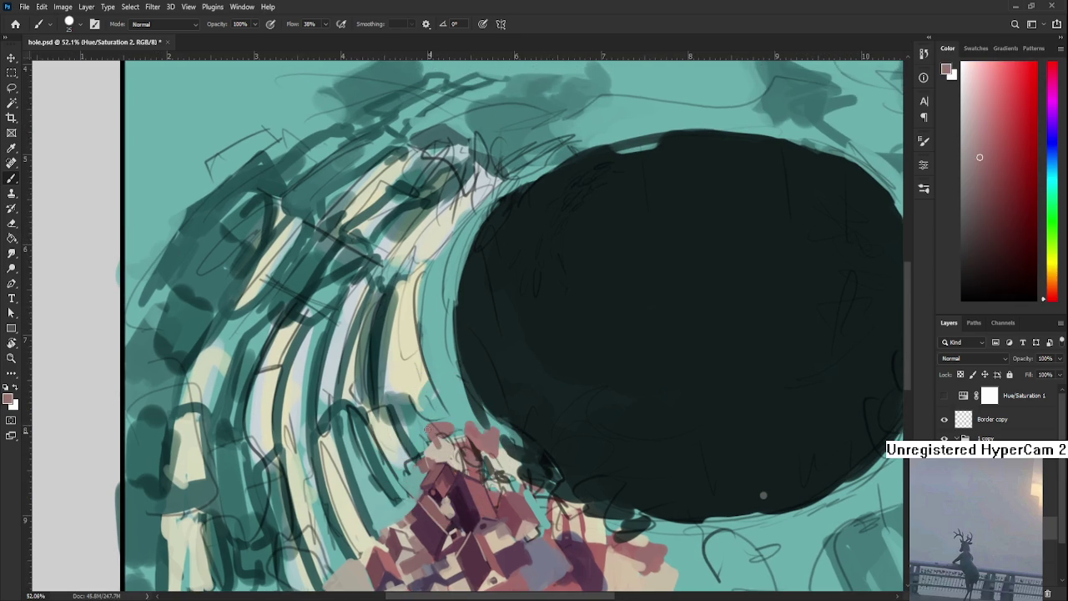
pyautogui.keyDown('alt'); pyautogui.click(433, 431); pyautogui.keyUp('alt')
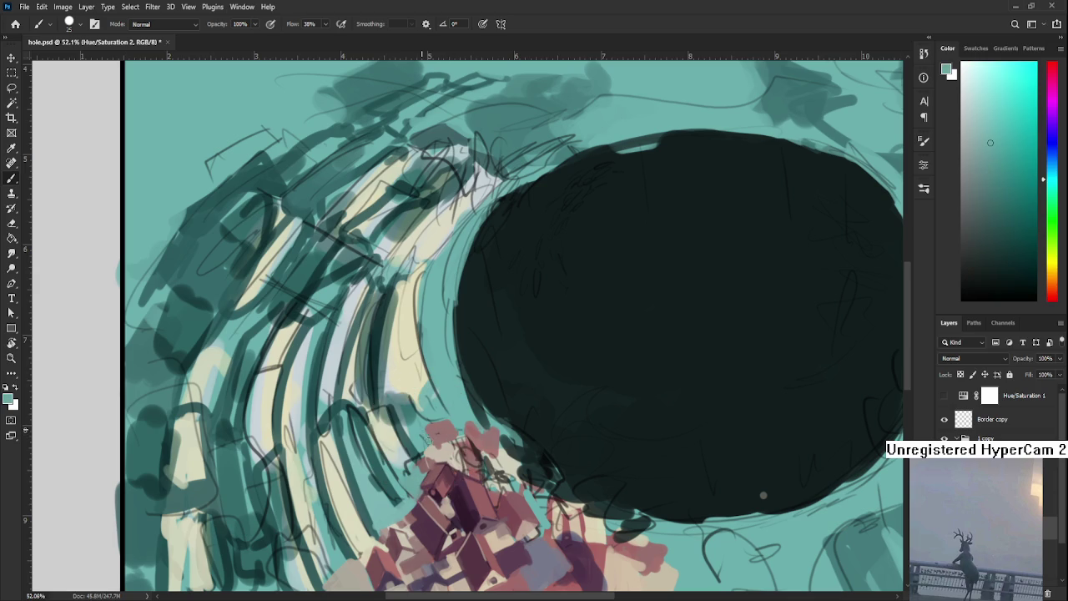
pyautogui.keyDown('alt'); pyautogui.click(437, 426); pyautogui.keyUp('alt')
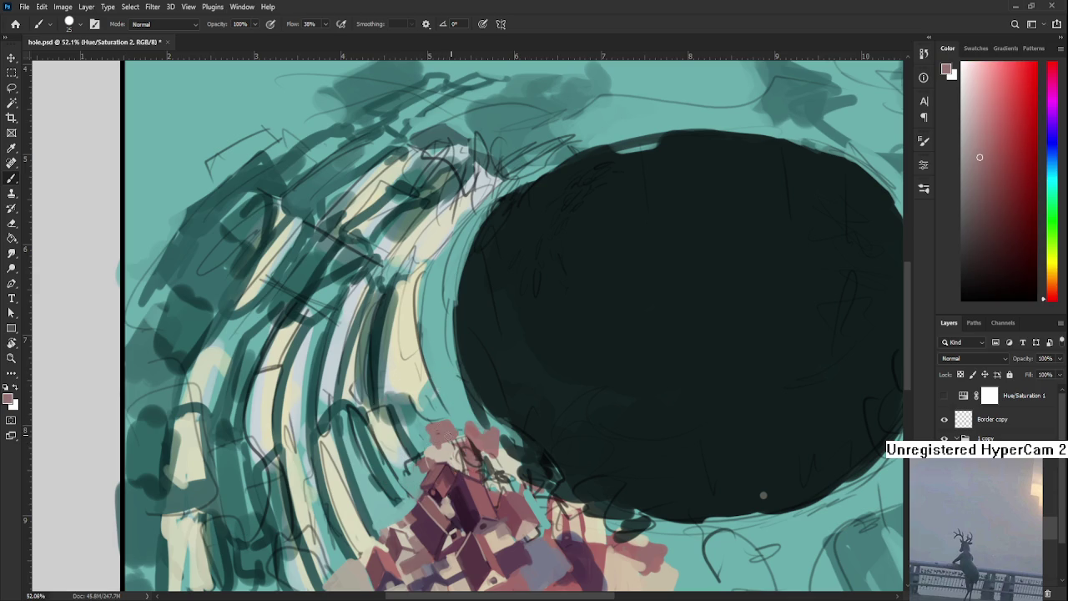
pyautogui.keyDown('alt'); pyautogui.click(439, 453); pyautogui.keyUp('alt')
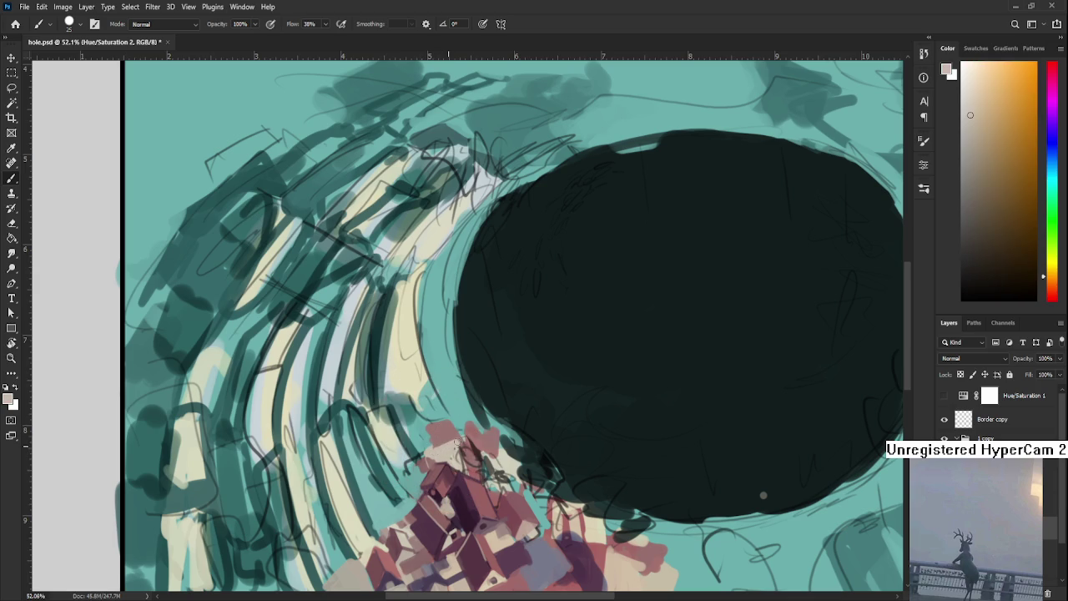
pyautogui.keyDown('alt'); pyautogui.click(446, 429); pyautogui.keyUp('alt')
pyautogui.keyDown('alt'); pyautogui.click(417, 440); pyautogui.keyUp('alt')
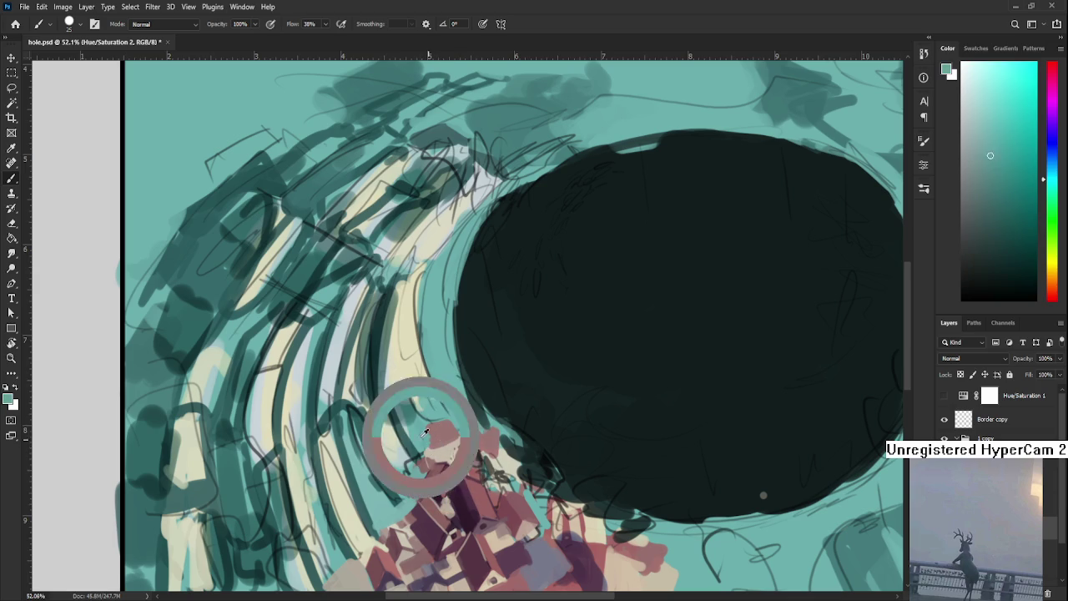
pyautogui.keyDown('alt'); pyautogui.click(433, 450); pyautogui.keyUp('alt')
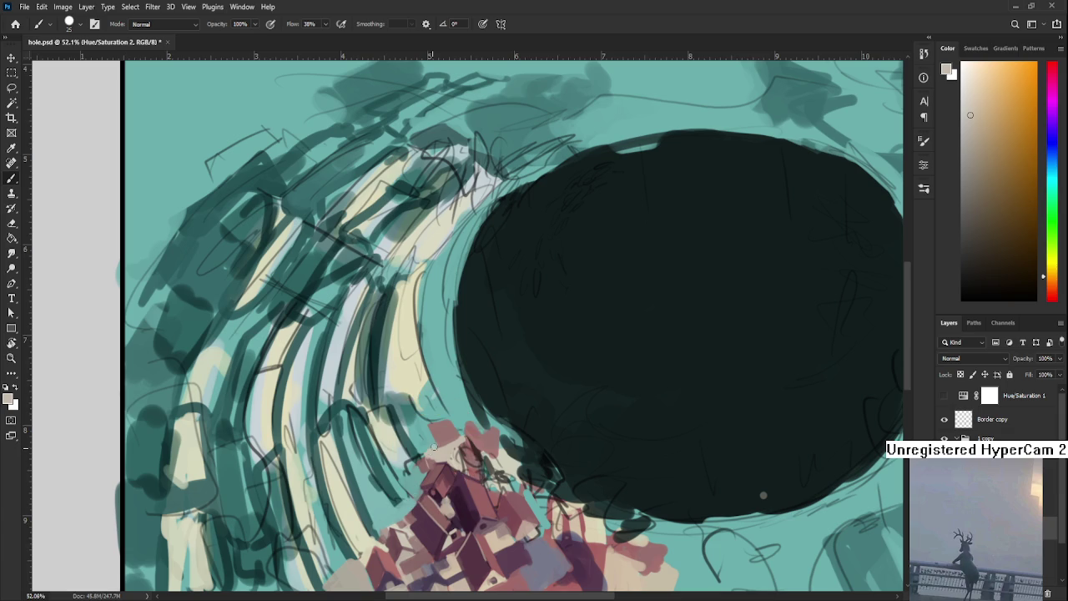
pyautogui.keyDown('alt'); pyautogui.click(434, 430); pyautogui.keyUp('alt')
pyautogui.keyDown('alt'); pyautogui.click(440, 429); pyautogui.keyUp('alt')
pyautogui.keyDown('alt'); pyautogui.click(454, 421); pyautogui.keyUp('alt')
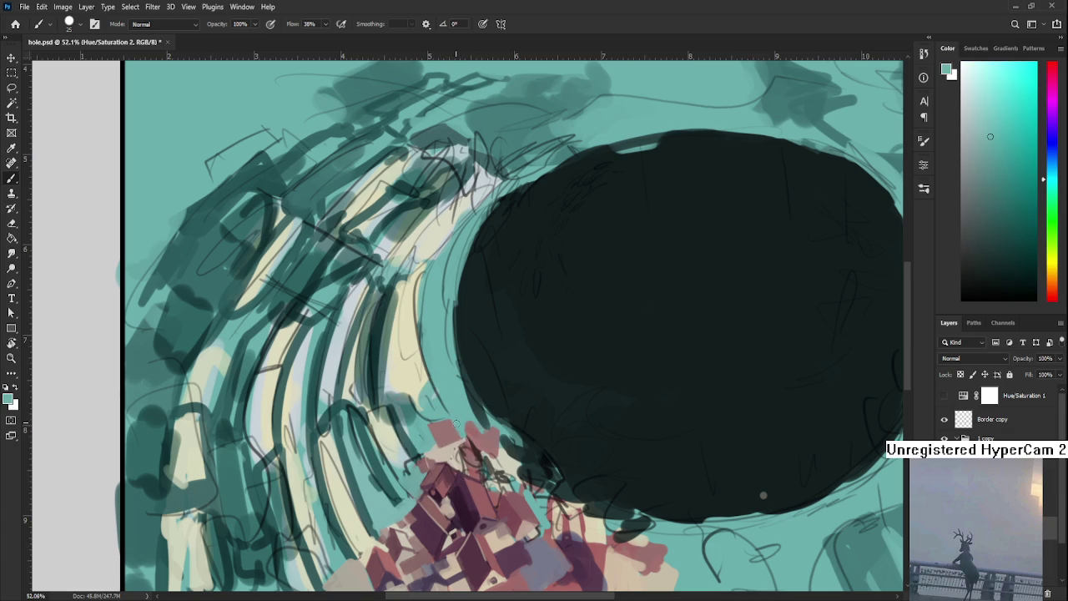
# Refine the lower rooftops, alternating pink, light beige-pink and muted mauve-red strokes
pyautogui.keyDown('alt'); pyautogui.click(463, 440); pyautogui.keyUp('alt')
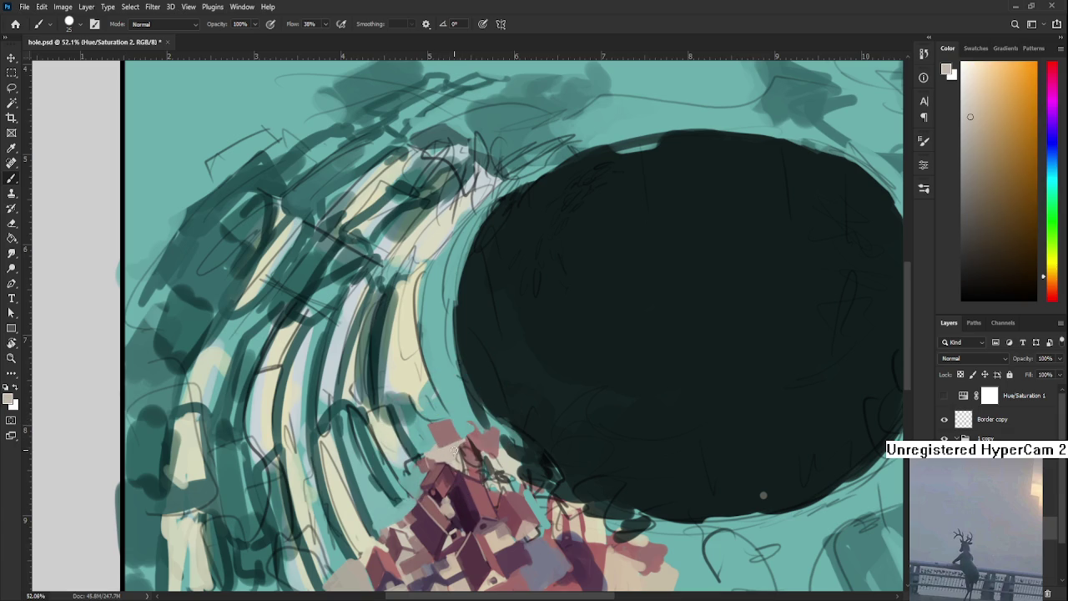
pyautogui.keyDown('alt'); pyautogui.click(446, 452); pyautogui.keyUp('alt')
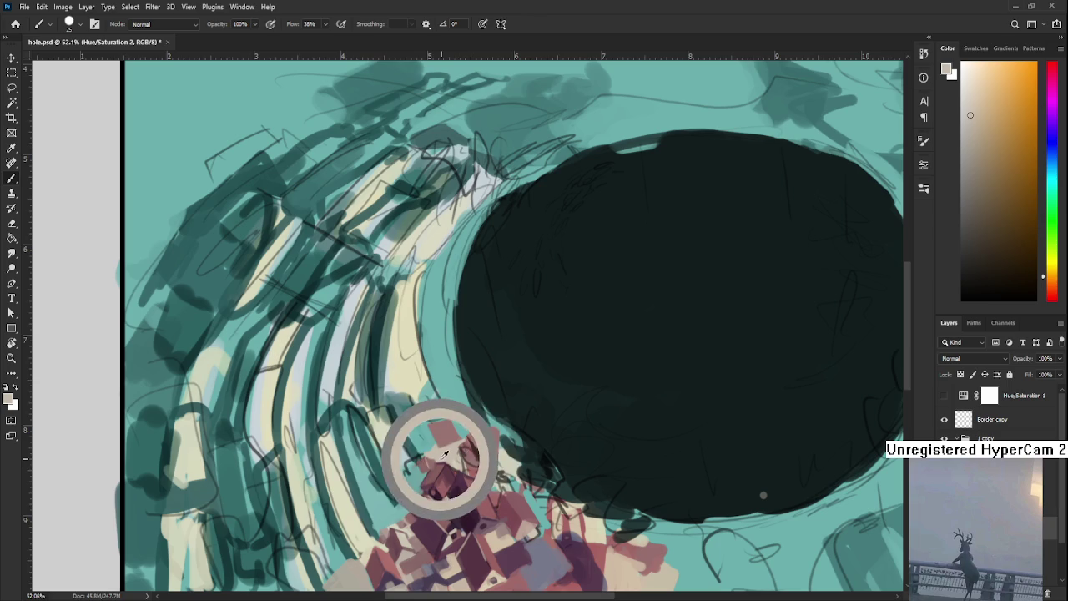
pyautogui.keyDown('alt'); pyautogui.click(442, 466); pyautogui.keyUp('alt')
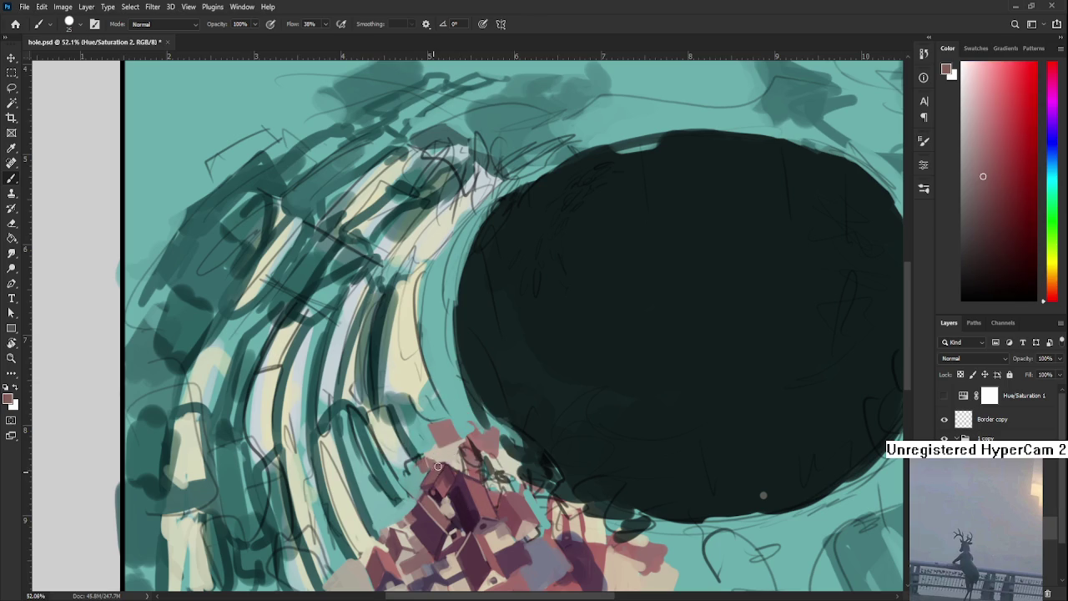
pyautogui.keyDown('alt'); pyautogui.click(448, 464); pyautogui.keyUp('alt')
pyautogui.keyDown('alt'); pyautogui.click(456, 455); pyautogui.keyUp('alt')
pyautogui.keyDown('alt'); pyautogui.click(461, 453); pyautogui.keyUp('alt')
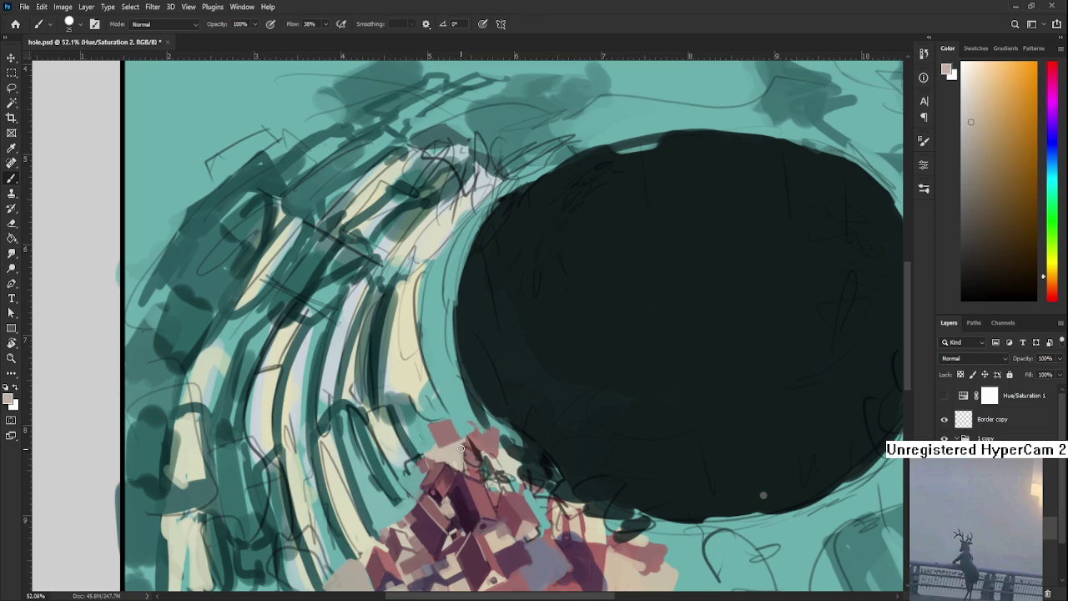
pyautogui.keyDown('alt'); pyautogui.click(472, 457); pyautogui.keyUp('alt')
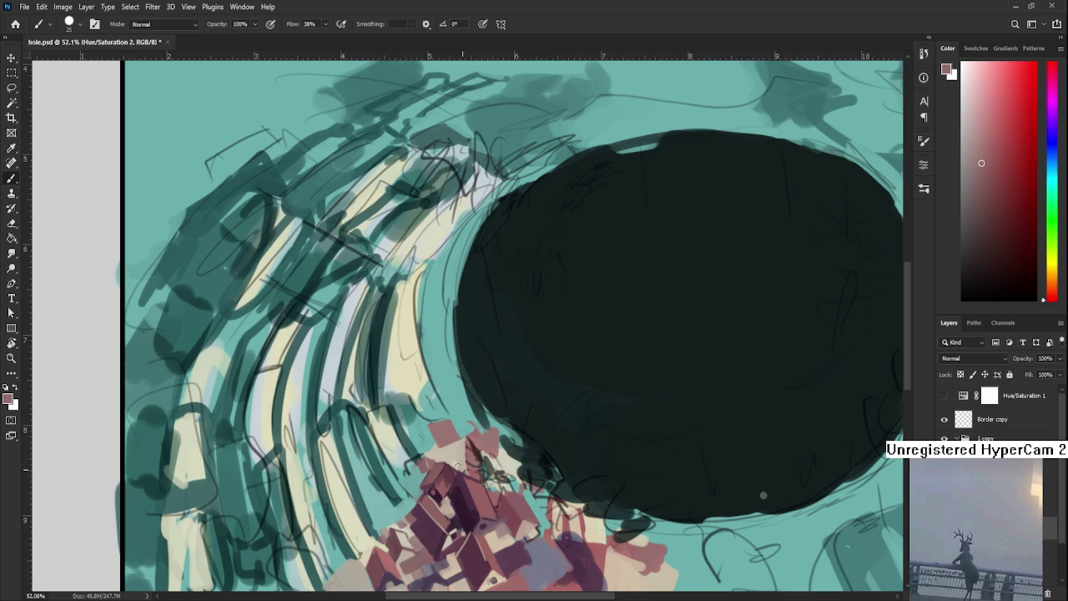
pyautogui.keyDown('alt'); pyautogui.click(457, 464); pyautogui.keyUp('alt')
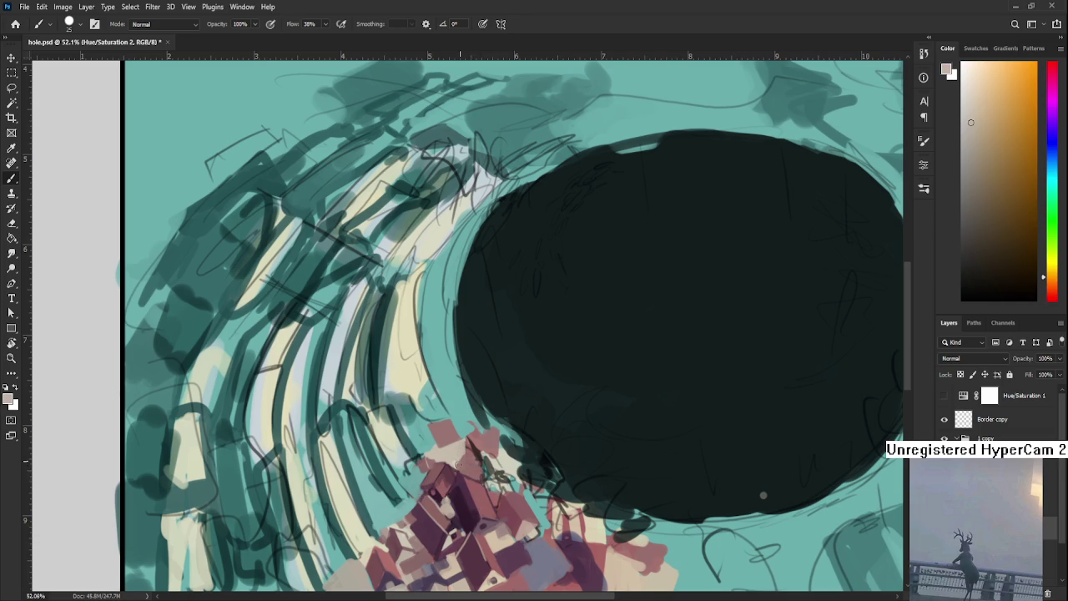
pyautogui.keyDown('alt'); pyautogui.click(466, 458); pyautogui.keyUp('alt')
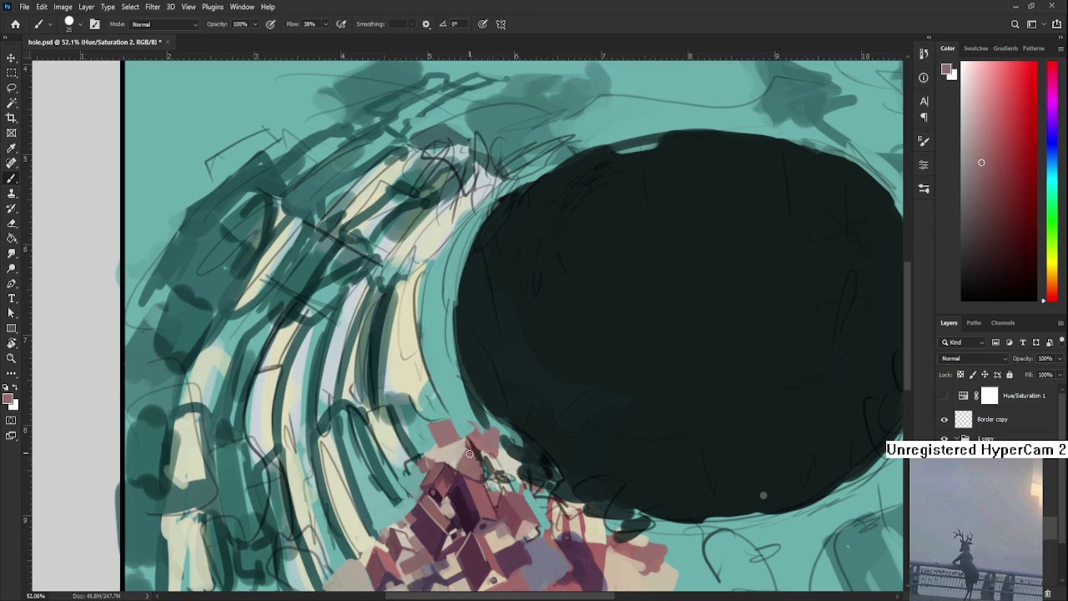
pyautogui.keyDown('alt'); pyautogui.click(472, 453); pyautogui.keyUp('alt')
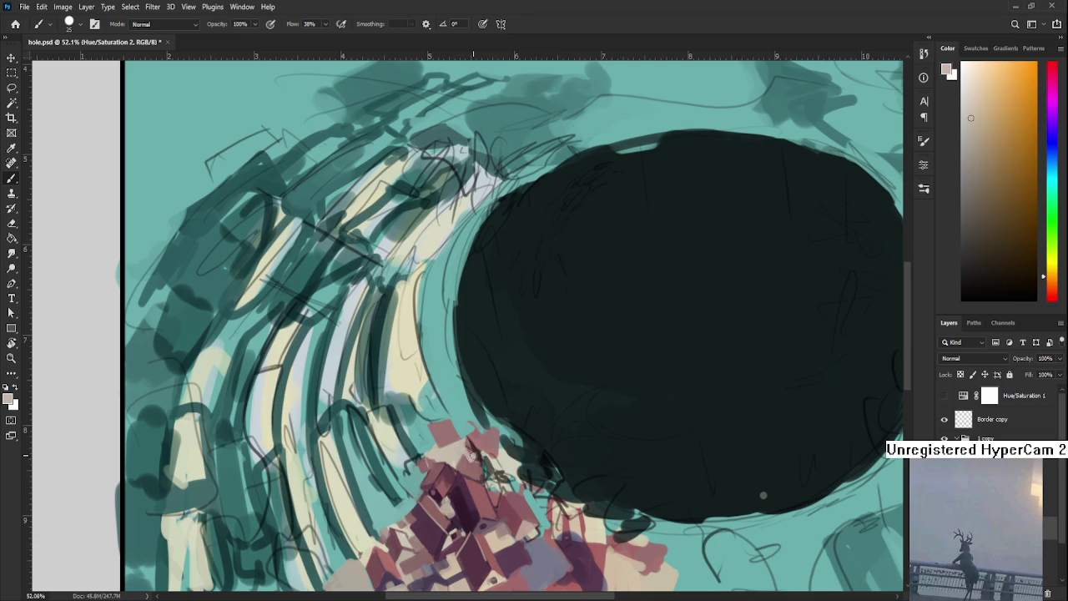
pyautogui.keyDown('alt'); pyautogui.click(474, 463); pyautogui.keyUp('alt')
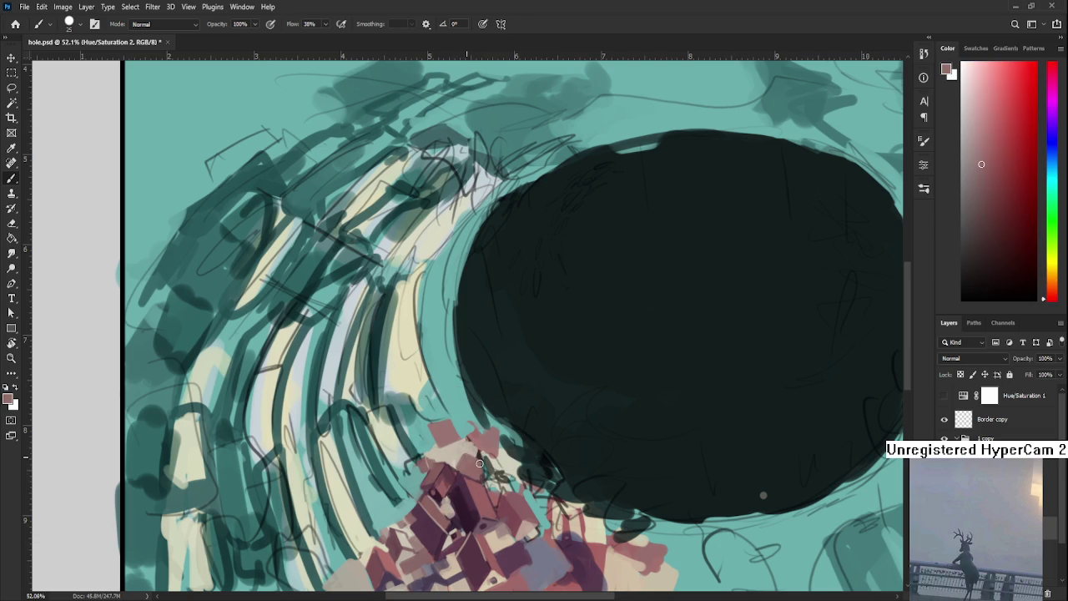
pyautogui.keyDown('alt'); pyautogui.click(460, 449); pyautogui.keyUp('alt')
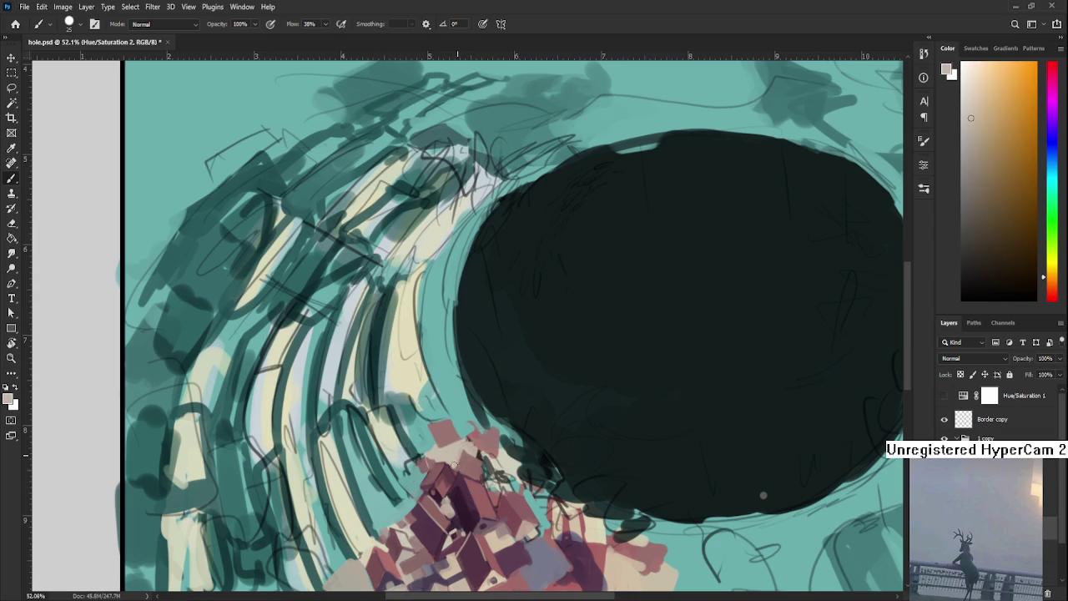
# Work the upper rooftops in mauve-red, beige and dark red, ending on a dark plum
pyautogui.moveTo(473, 462); pyautogui.dragTo(465, 431)
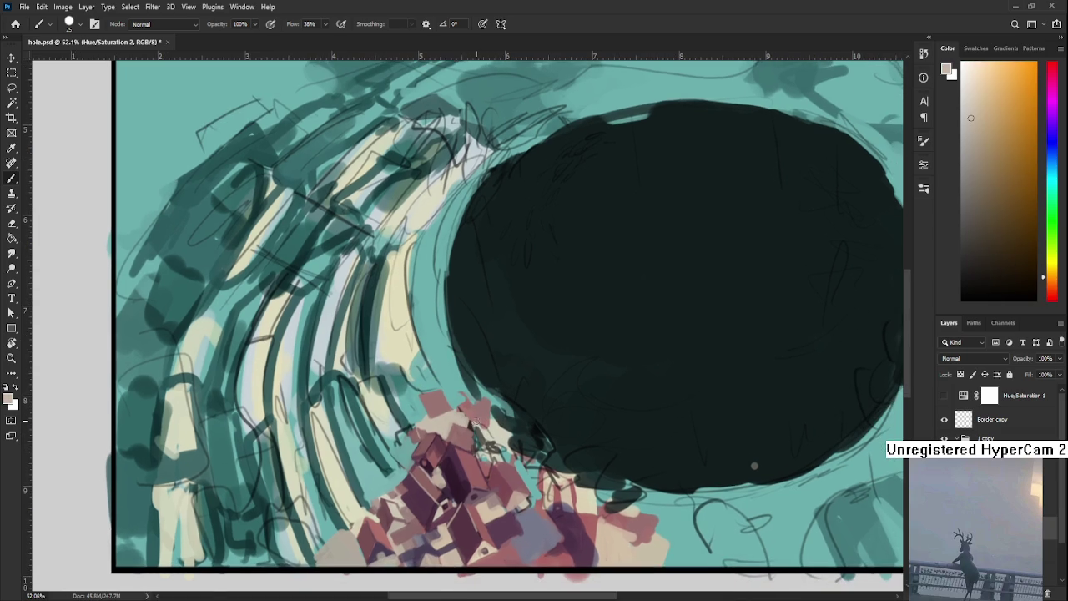
pyautogui.keyDown('alt'); pyautogui.click(465, 431); pyautogui.keyUp('alt')
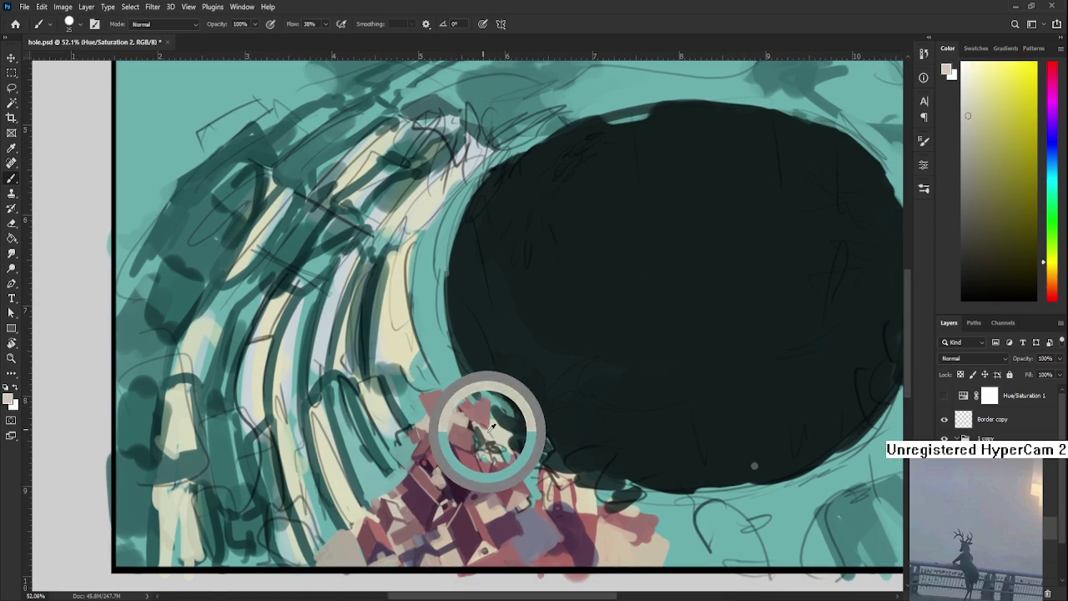
pyautogui.keyDown('alt'); pyautogui.click(448, 423); pyautogui.keyUp('alt')
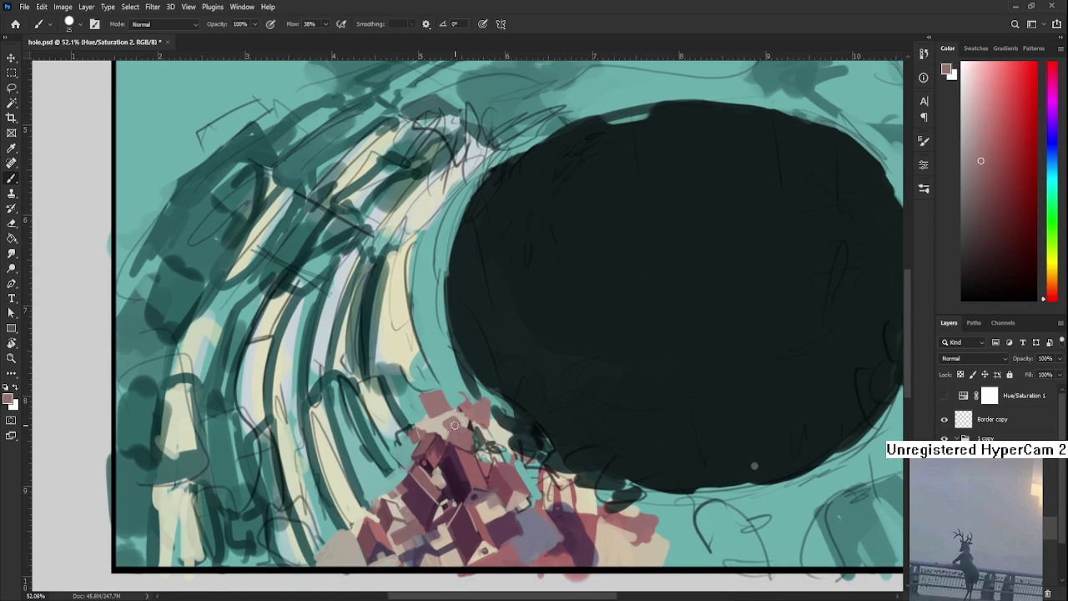
pyautogui.keyDown('alt'); pyautogui.click(458, 415); pyautogui.keyUp('alt')
pyautogui.keyDown('alt'); pyautogui.click(473, 420); pyautogui.keyUp('alt')
pyautogui.keyDown('alt'); pyautogui.click(476, 417); pyautogui.keyUp('alt')
pyautogui.moveTo(475, 418); pyautogui.dragTo(464, 419)
pyautogui.keyDown('alt'); pyautogui.click(467, 421); pyautogui.keyUp('alt')
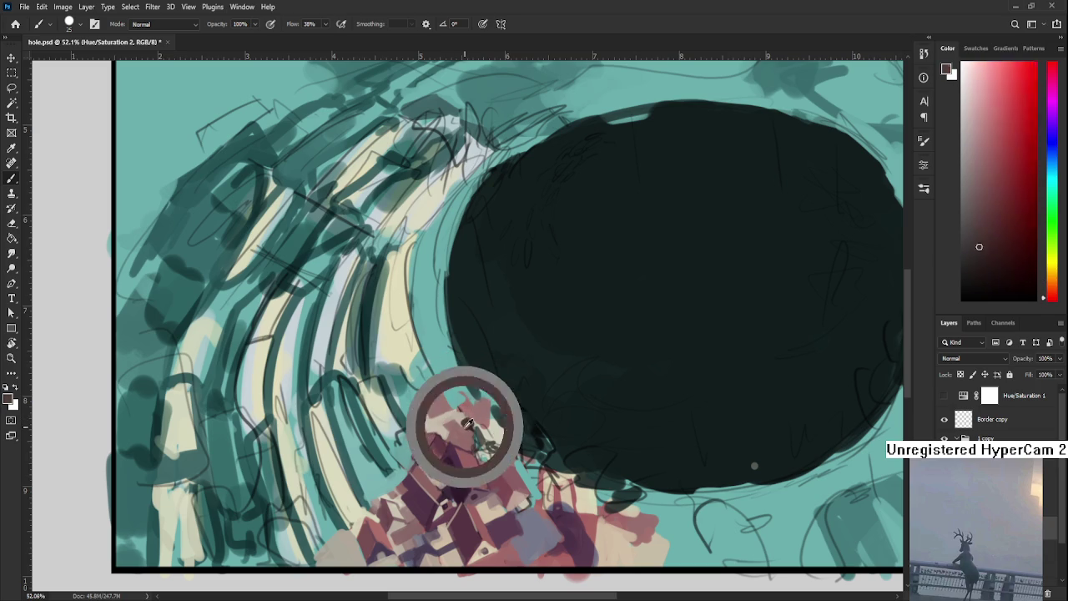
pyautogui.keyDown('alt'); pyautogui.click(464, 423); pyautogui.keyUp('alt')
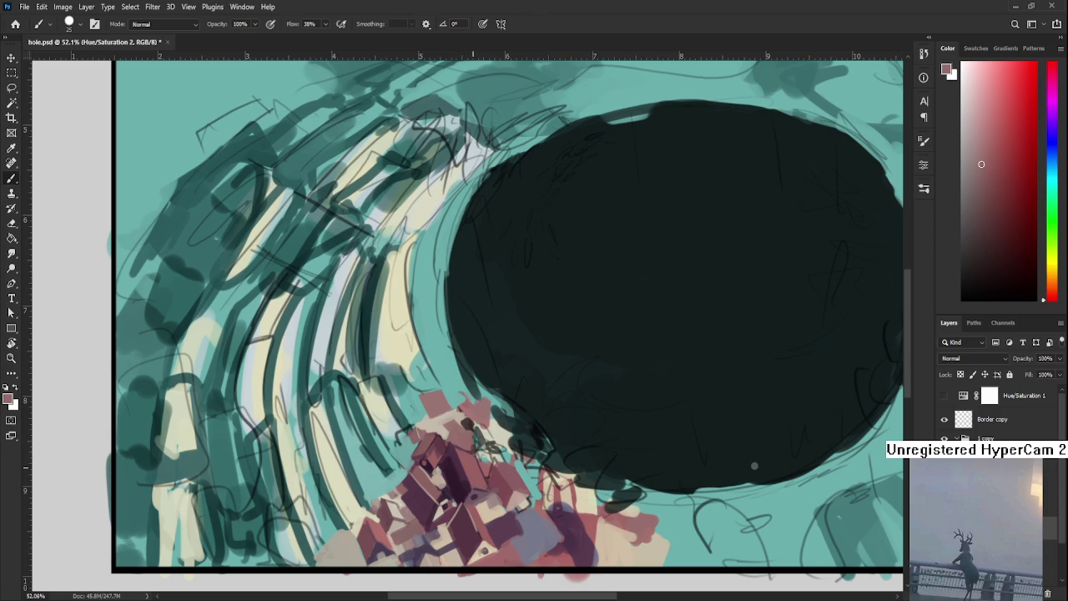
pyautogui.keyDown('alt'); pyautogui.click(463, 458); pyautogui.keyUp('alt')
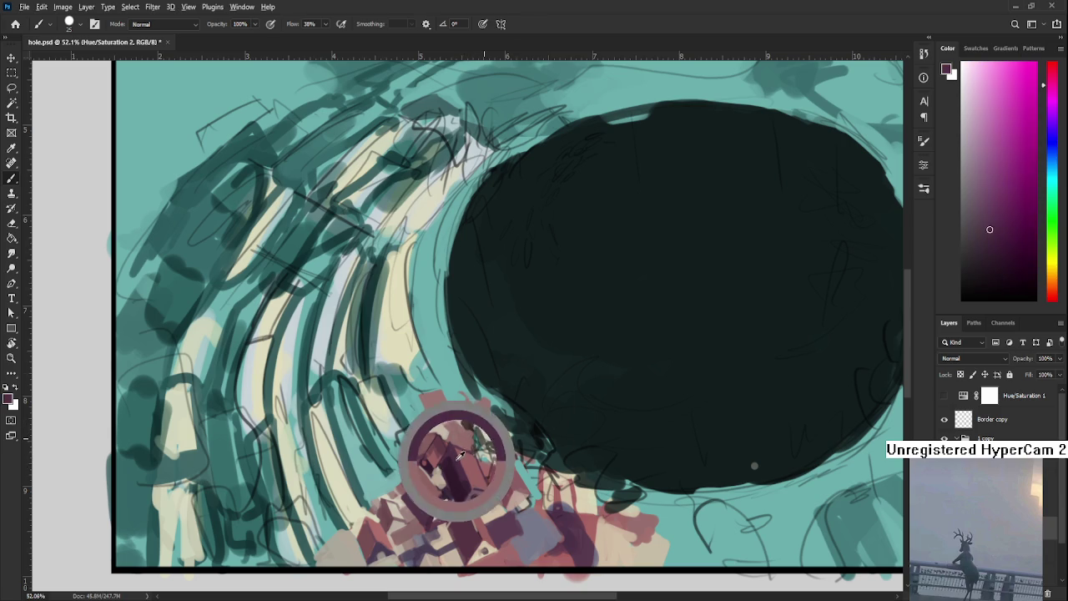